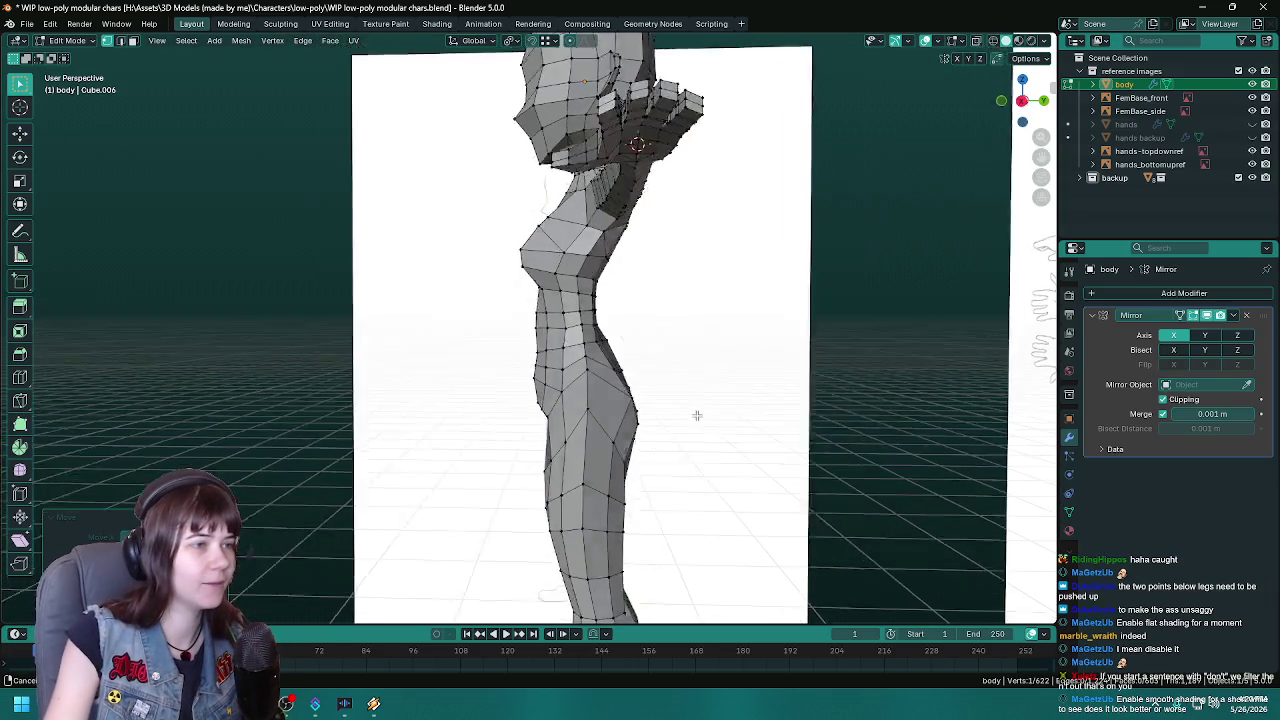
# Step: Orbit around to the side of the body and save the file
pyautogui.moveTo(636, 390); pyautogui.dragTo(585, 417, button='middle')
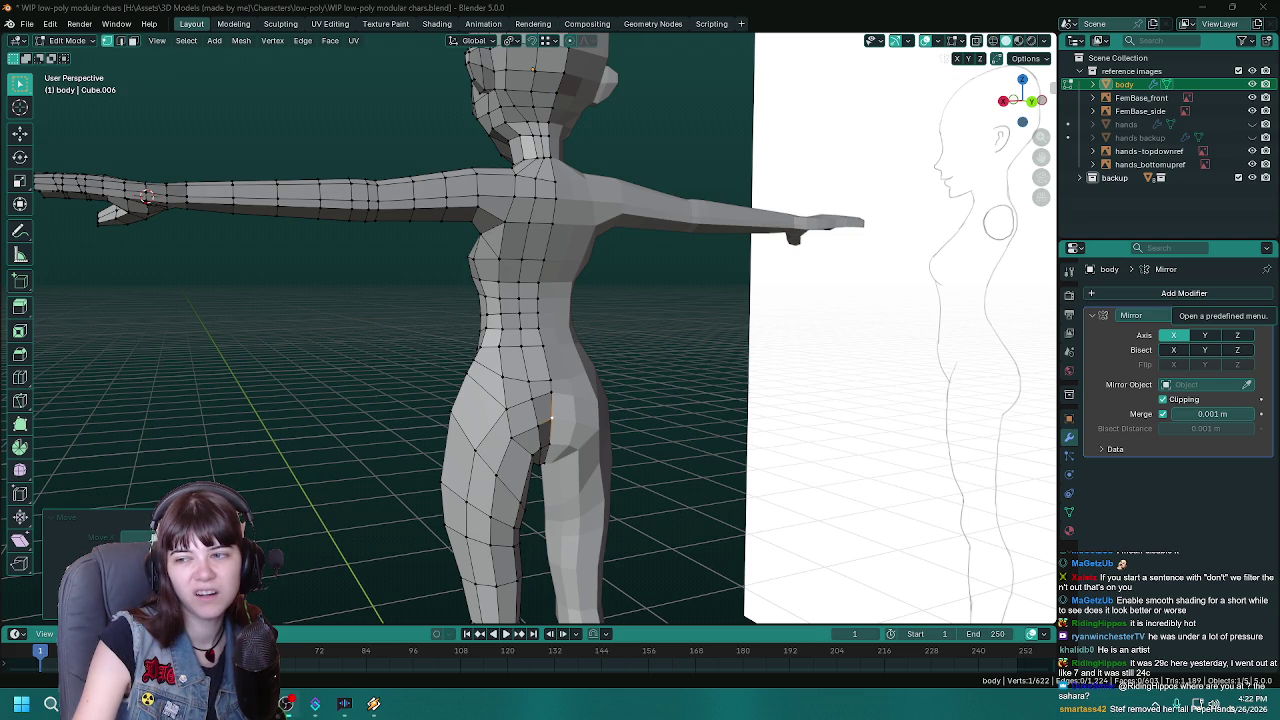
pyautogui.moveTo(556, 414); pyautogui.dragTo(694, 396, button='middle')
pyautogui.hotkey('ctrl', 's')
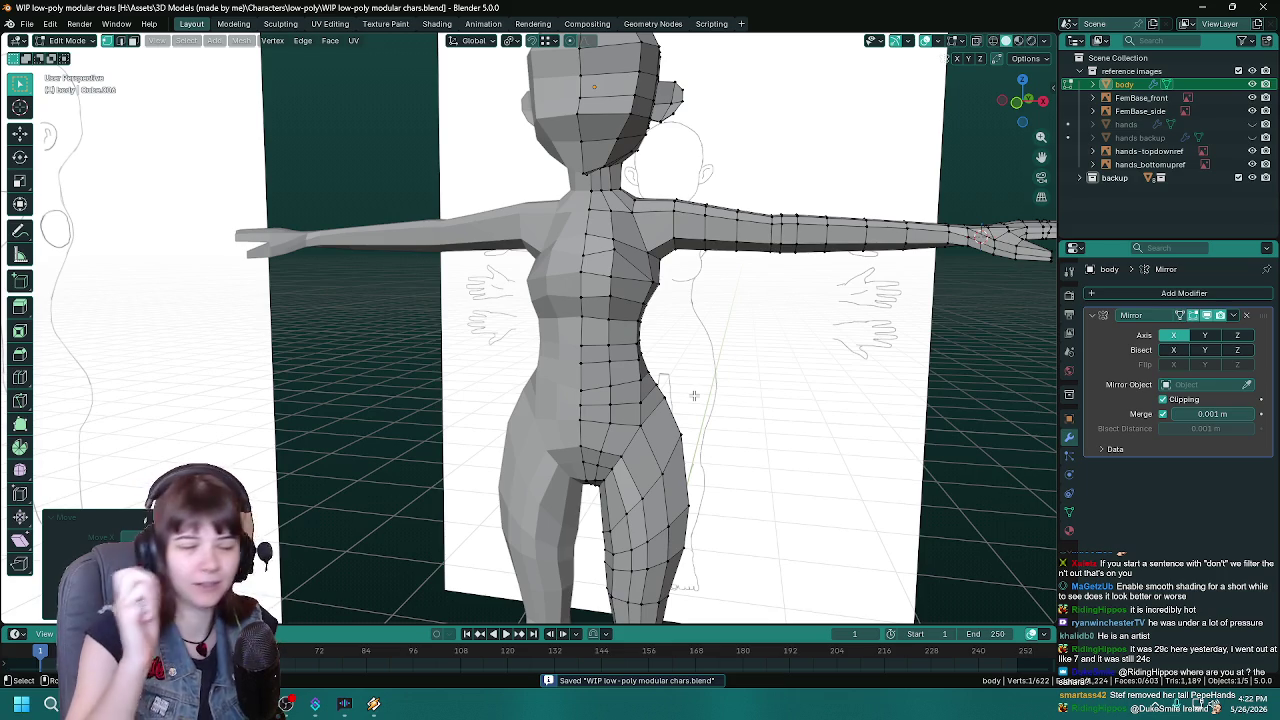
# Step: Adjust the edge under the chest while checking the torso from angled and front views
pyautogui.moveTo(694, 396)
pyautogui.mouseDown(button='middle')
pyautogui.moveTo(534, 351)
pyautogui.moveTo(684, 396)
pyautogui.moveTo(695, 370)
pyautogui.mouseUp(button='middle')
pyautogui.scroll(3, 534, 351)
pyautogui.press('Tab')
pyautogui.press('Tab')
pyautogui.moveTo(666, 306)
pyautogui.mouseDown(button='middle')
pyautogui.moveTo(663, 354)
pyautogui.moveTo(757, 346)
pyautogui.mouseUp(button='middle')
pyautogui.scroll(-2, 757, 346)
pyautogui.scroll(2, 765, 335)
pyautogui.scroll(2, 790, 345)
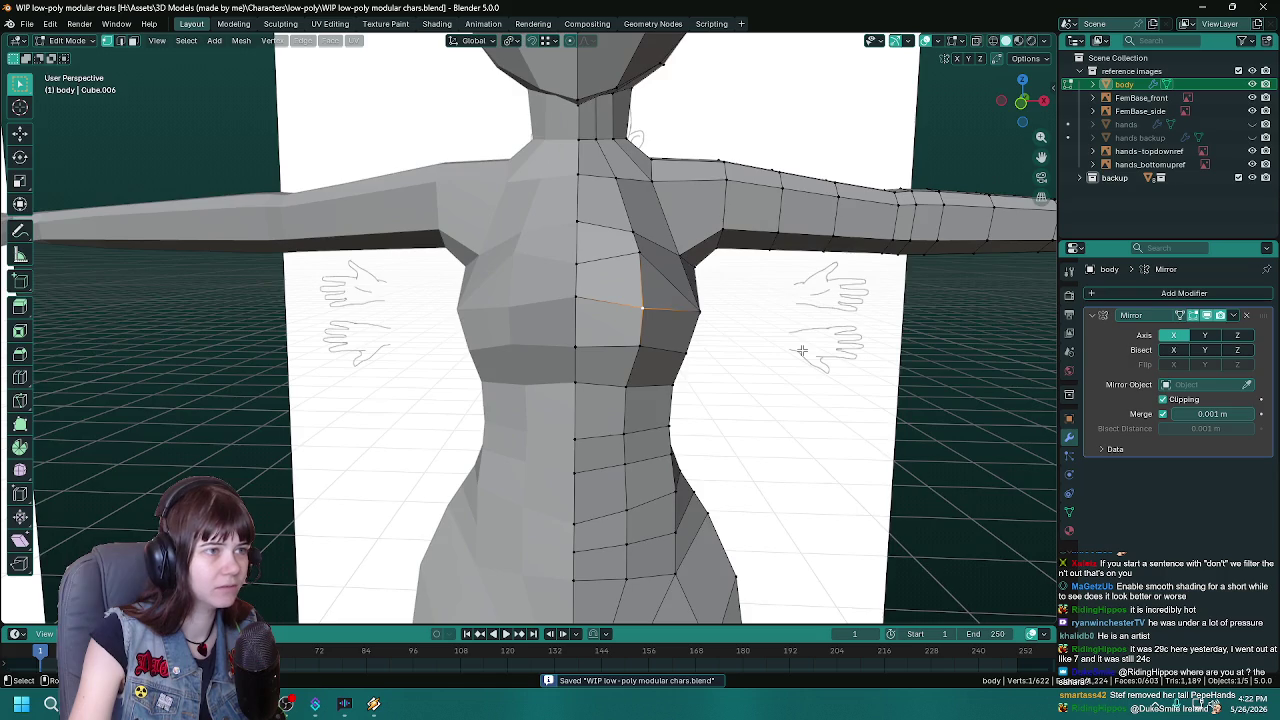
pyautogui.scroll(-2, 801, 350)
pyautogui.scroll(2, 790, 345)
pyautogui.moveTo(780, 345)
pyautogui.mouseDown(button='middle')
pyautogui.moveTo(659, 331)
pyautogui.moveTo(614, 349)
pyautogui.moveTo(707, 353)
pyautogui.moveTo(612, 360)
pyautogui.moveTo(800, 366)
pyautogui.moveTo(749, 354)
pyautogui.moveTo(681, 383)
pyautogui.mouseUp(button='middle')
pyautogui.click(818, 360)
# Step: Review the whole body from a three-quarter view in Object Mode and save again
pyautogui.press('Tab')
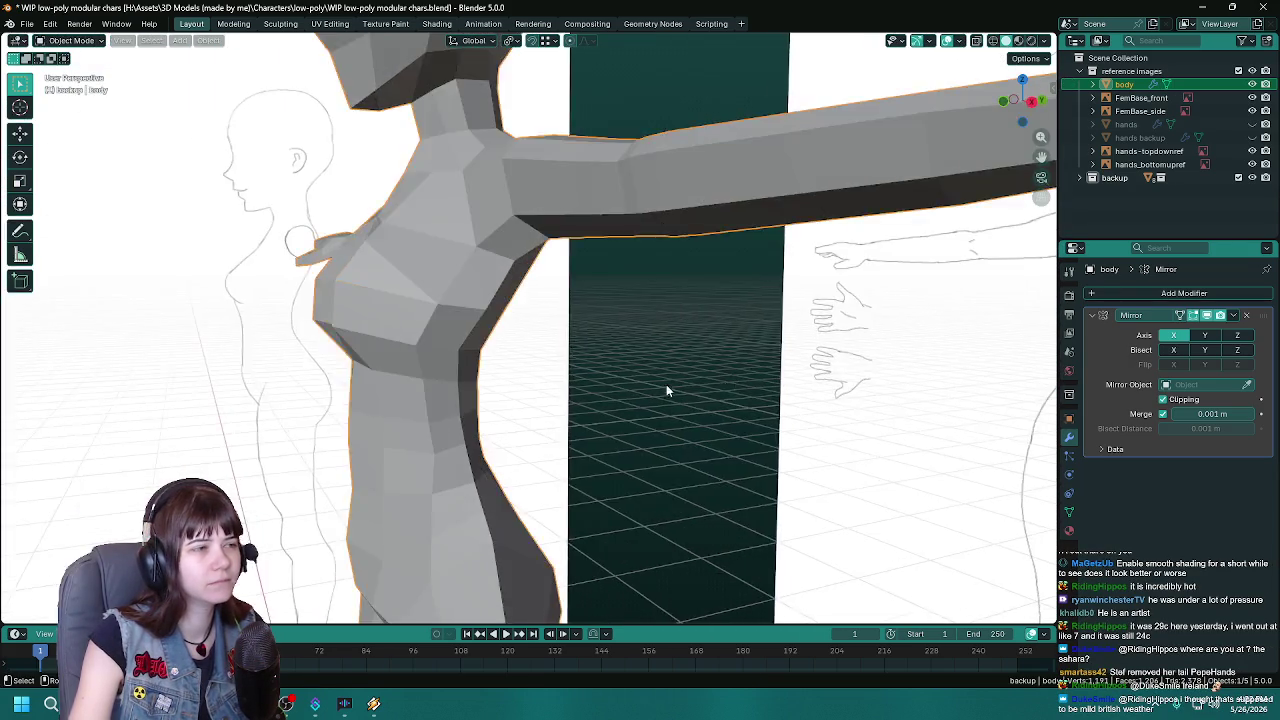
pyautogui.scroll(-4, 681, 383)
pyautogui.moveTo(577, 380)
pyautogui.mouseDown(button='middle')
pyautogui.moveTo(877, 403)
pyautogui.moveTo(709, 406)
pyautogui.moveTo(578, 428)
pyautogui.moveTo(683, 423)
pyautogui.moveTo(586, 386)
pyautogui.mouseUp(button='middle')
pyautogui.hotkey('ctrl', 's')
# Step: Return the body to Edit Mode and snap to the orthographic right side view
pyautogui.scroll(2, 634, 402)
pyautogui.press('Tab')
pyautogui.scroll(2, 627, 397)
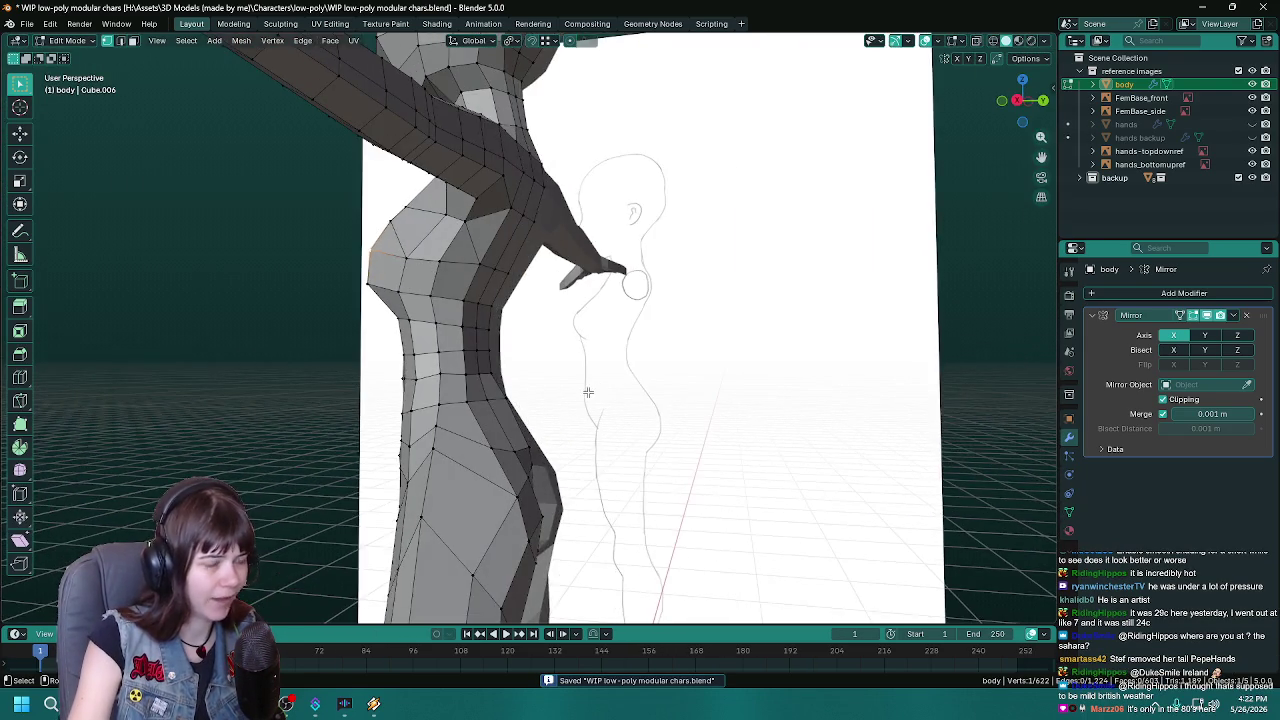
pyautogui.press('KP_1')
pyautogui.press('KP_3')
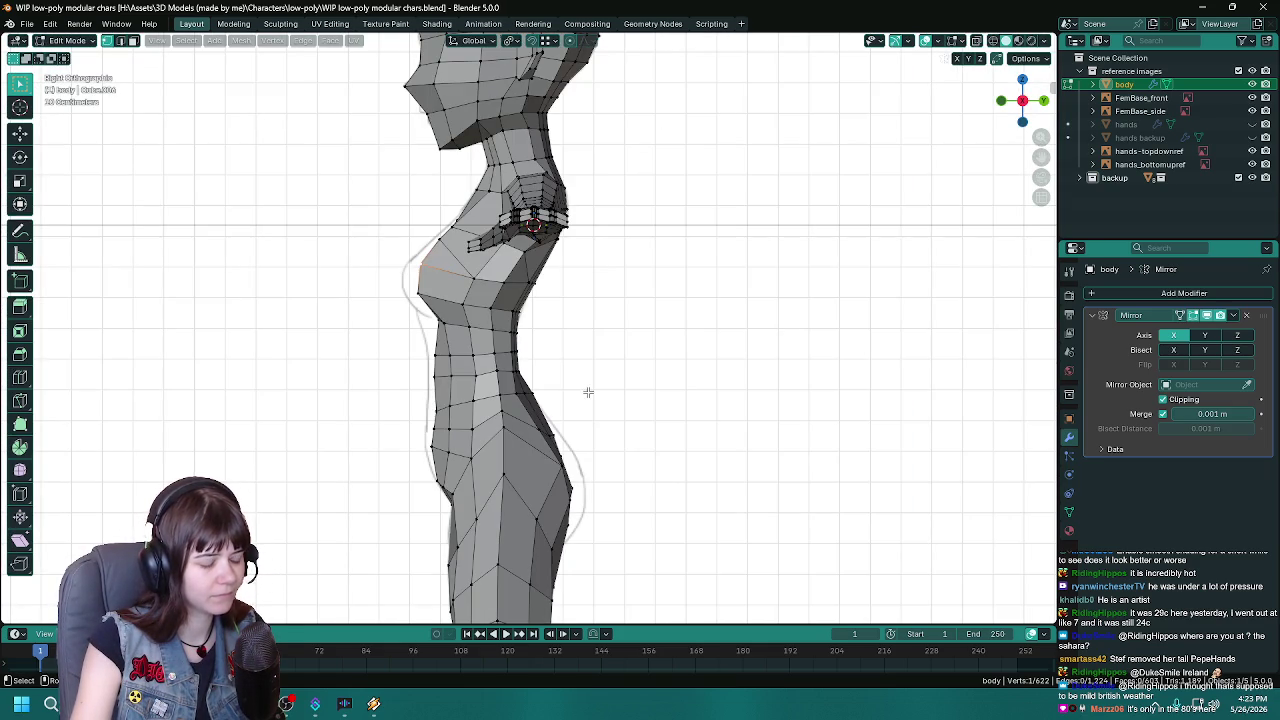
# Step: In wireframe, select the under-chest edges and push them forward along Y to the side sketch
pyautogui.press('z')
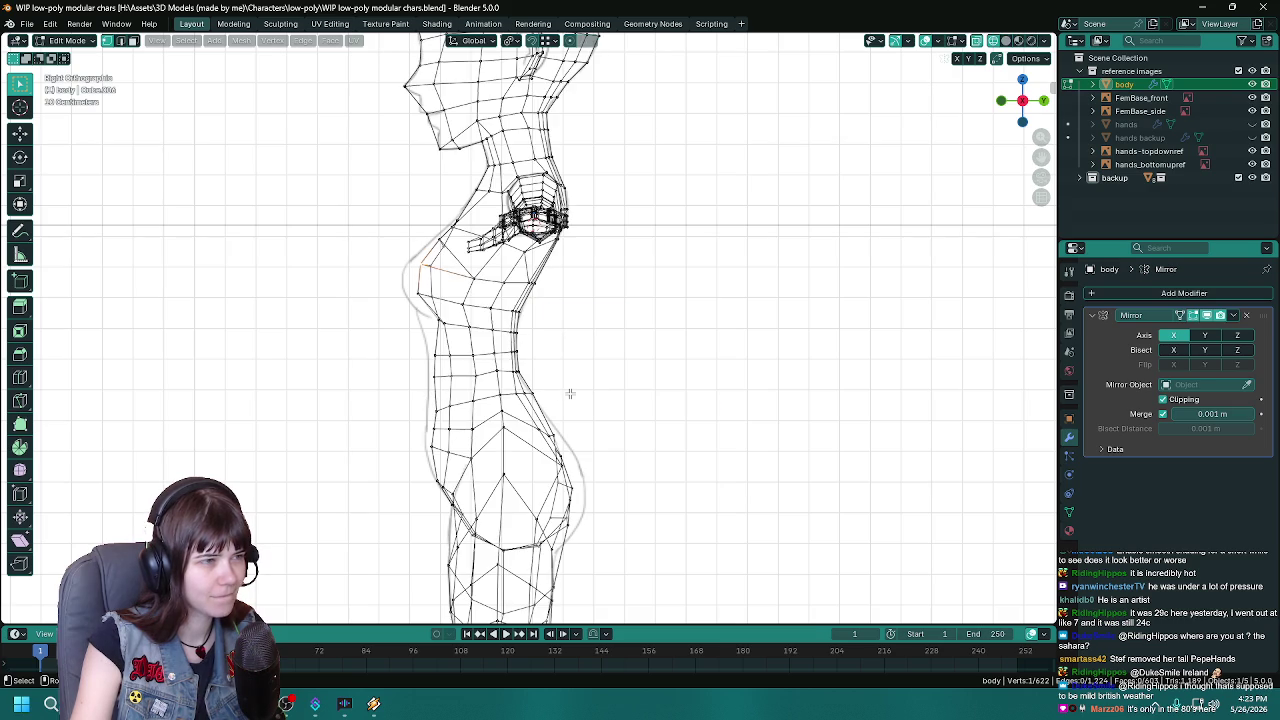
pyautogui.keyDown('shift'); pyautogui.click(421, 298); pyautogui.keyUp('shift')
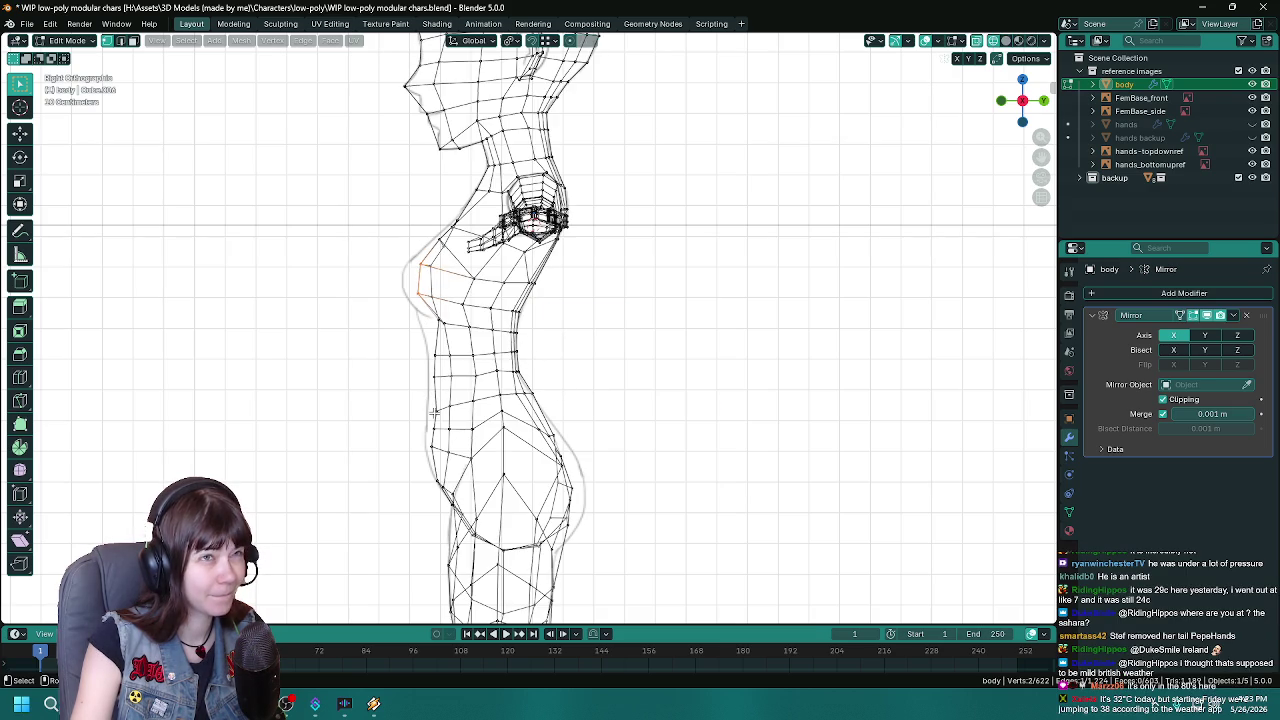
pyautogui.keyDown('shift'); pyautogui.moveTo(435, 412); pyautogui.dragTo(479, 424, button='middle'); pyautogui.keyUp('shift')
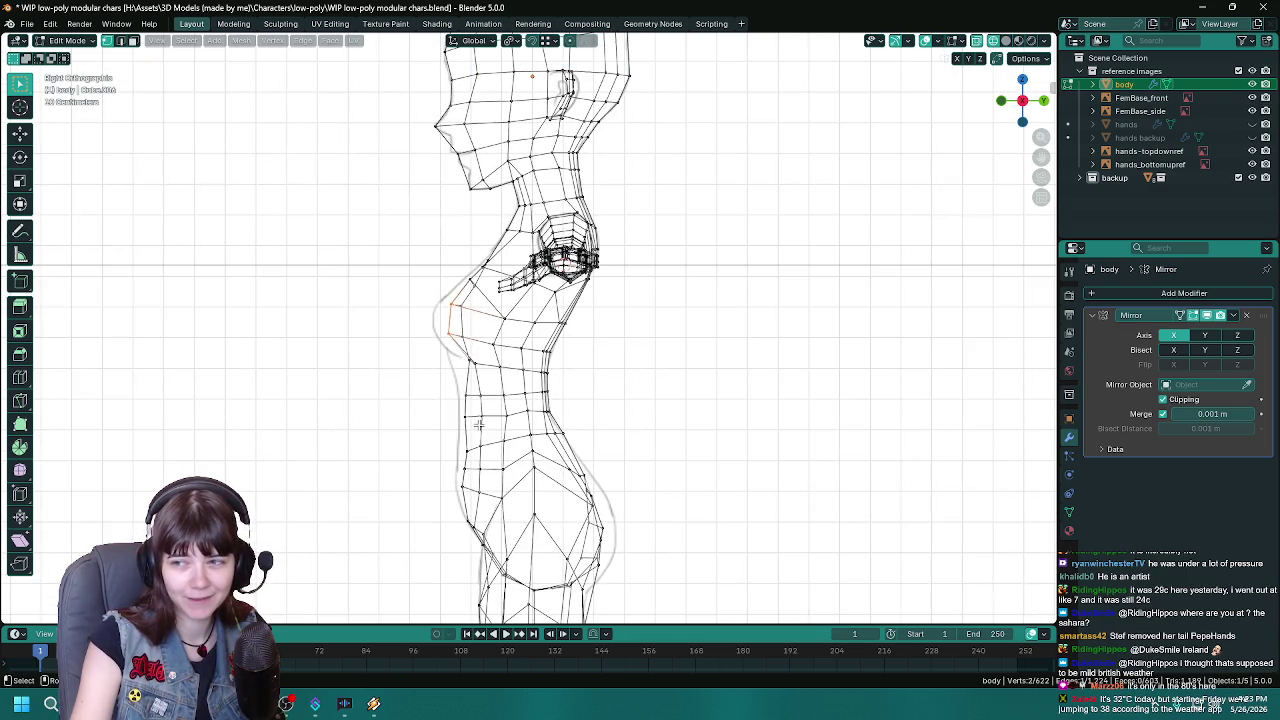
pyautogui.scroll(2, 479, 424)
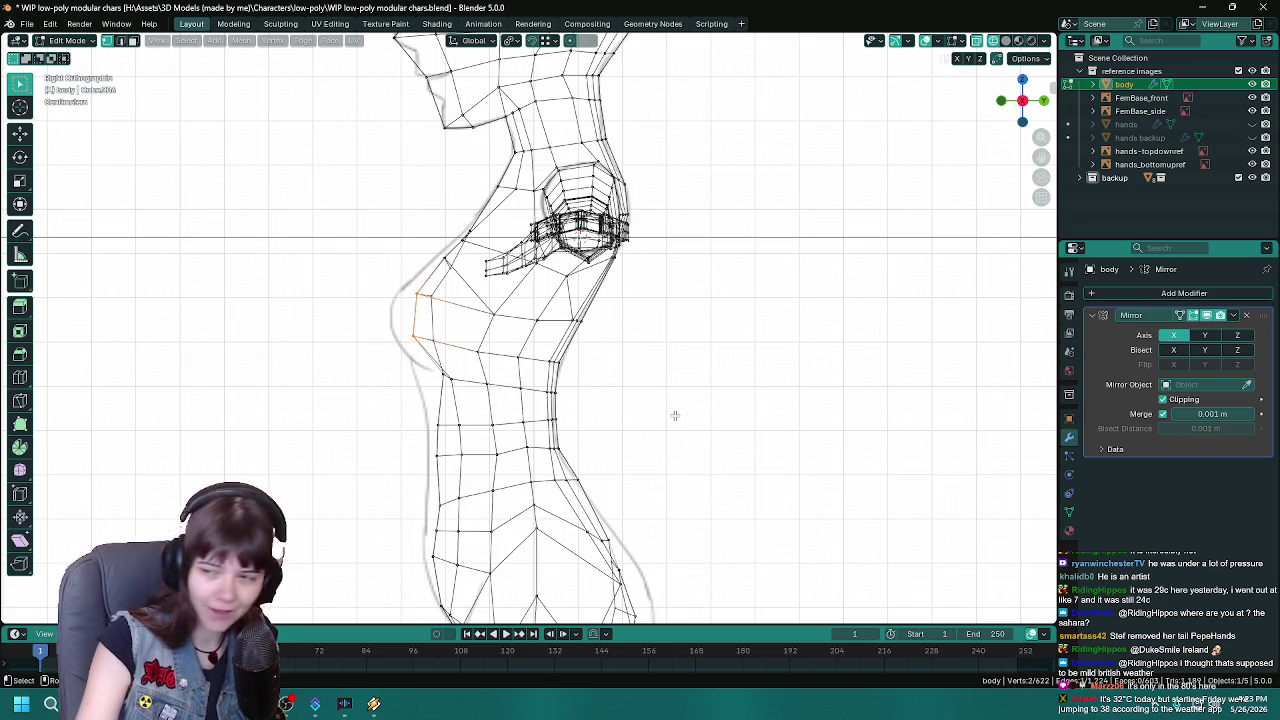
pyautogui.press('g')
pyautogui.press('x')
pyautogui.press('y')
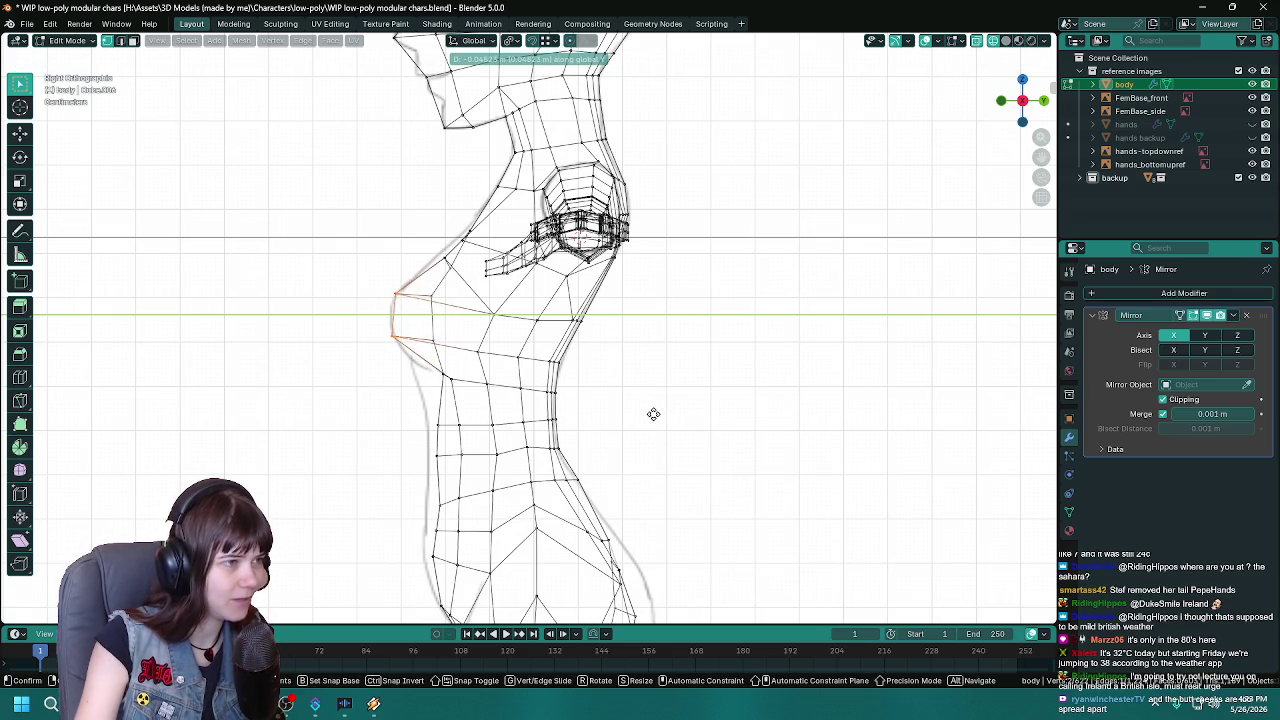
pyautogui.click(653, 414)
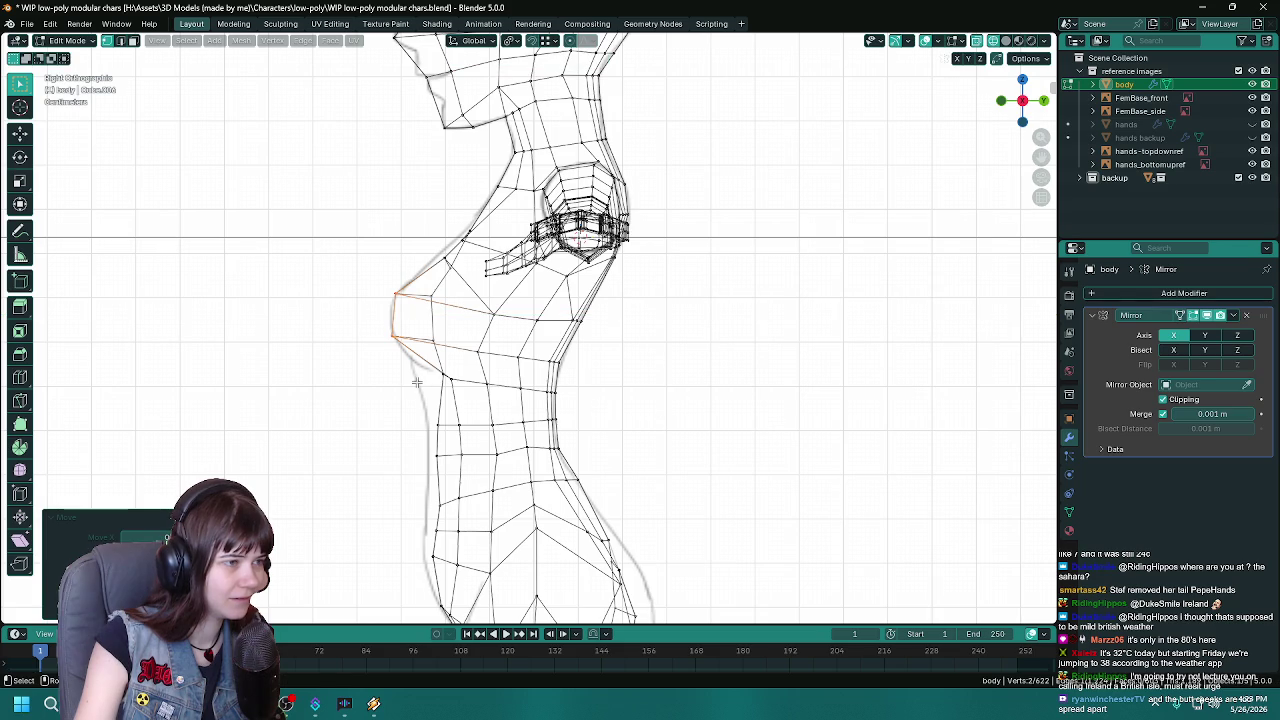
# Step: Nudge a lower chest edge forward along X and reposition an upper chest edge
pyautogui.keyDown('alt'); pyautogui.click(438, 374); pyautogui.keyUp('alt')
pyautogui.press('g')
pyautogui.press('x')
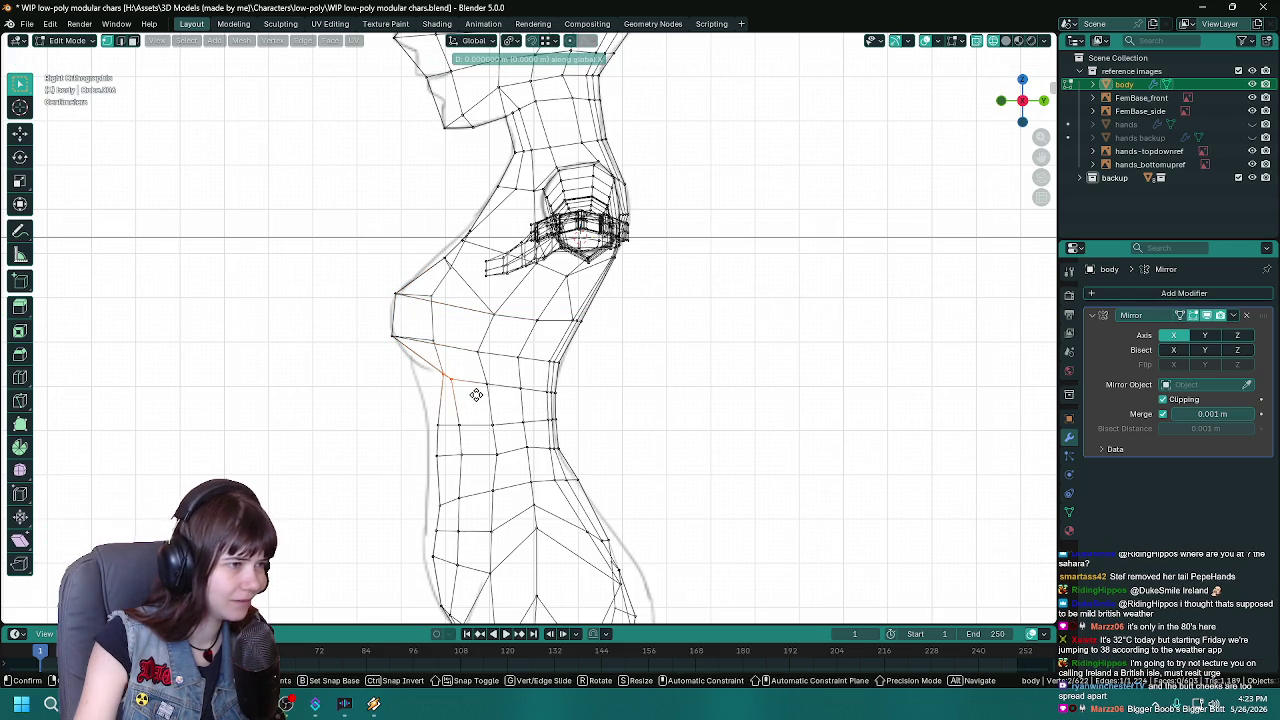
pyautogui.click(466, 392)
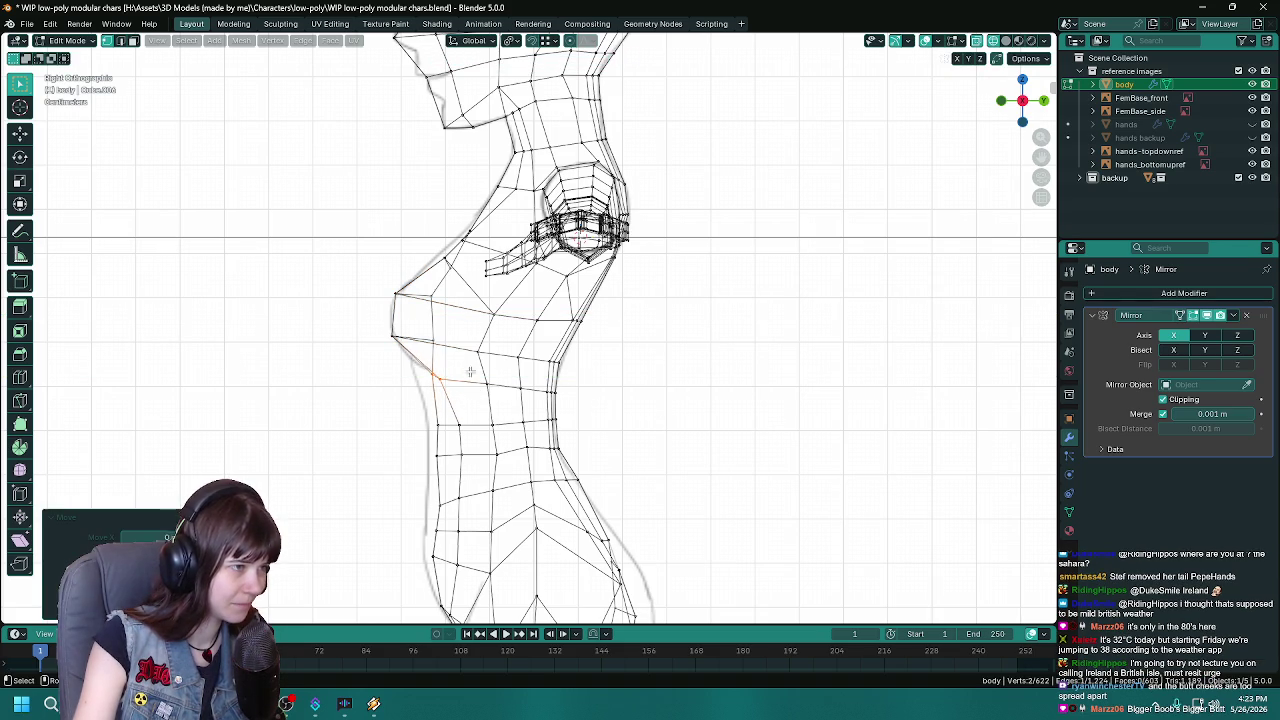
pyautogui.click(441, 262)
pyautogui.press('g')
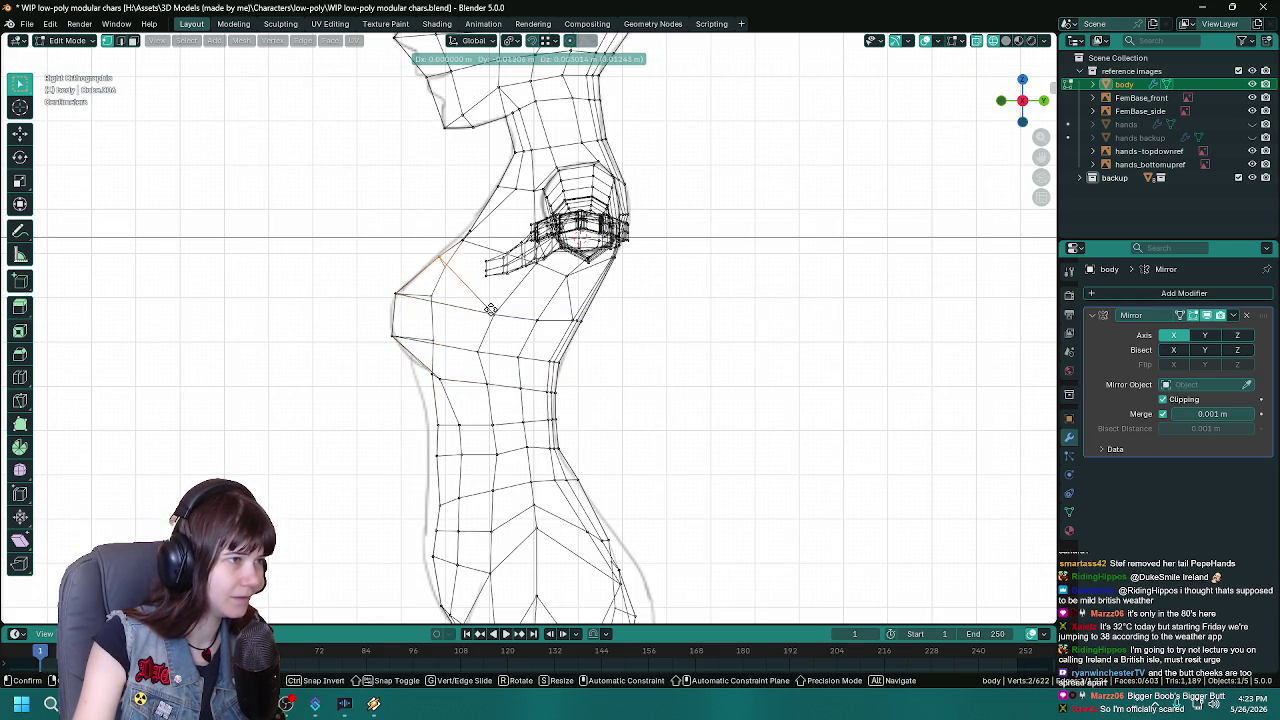
pyautogui.click(491, 309)
# Step: Return to solid shading and check the chest from a three-quarter side view
pyautogui.moveTo(462, 388); pyautogui.dragTo(609, 406, button='middle')
pyautogui.press('z')
pyautogui.click(739, 435)
pyautogui.press('Tab')
pyautogui.scroll(-3, 739, 435)
pyautogui.moveTo(700, 420)
pyautogui.mouseDown(button='middle')
pyautogui.moveTo(550, 410)
pyautogui.moveTo(637, 423)
pyautogui.mouseUp(button='middle')
pyautogui.press('Tab')
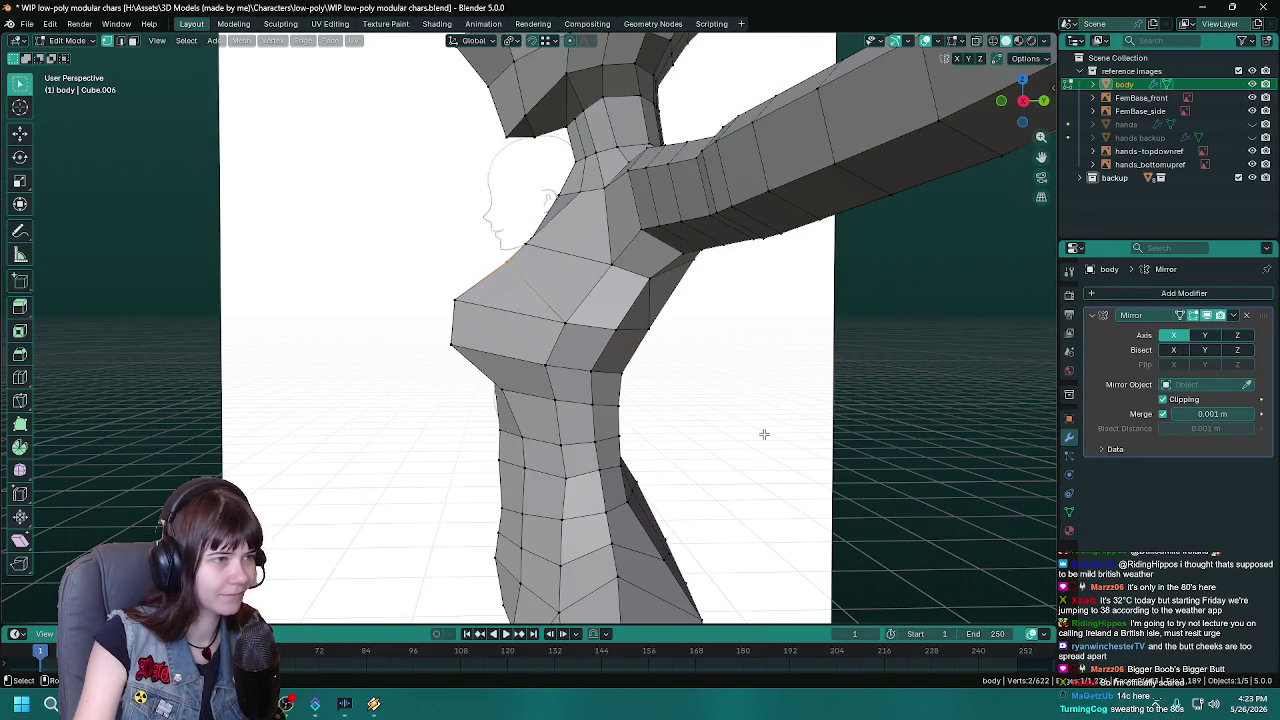
# Step: Frame the chest in orthographic side view and save the file
pyautogui.press('KP_3')
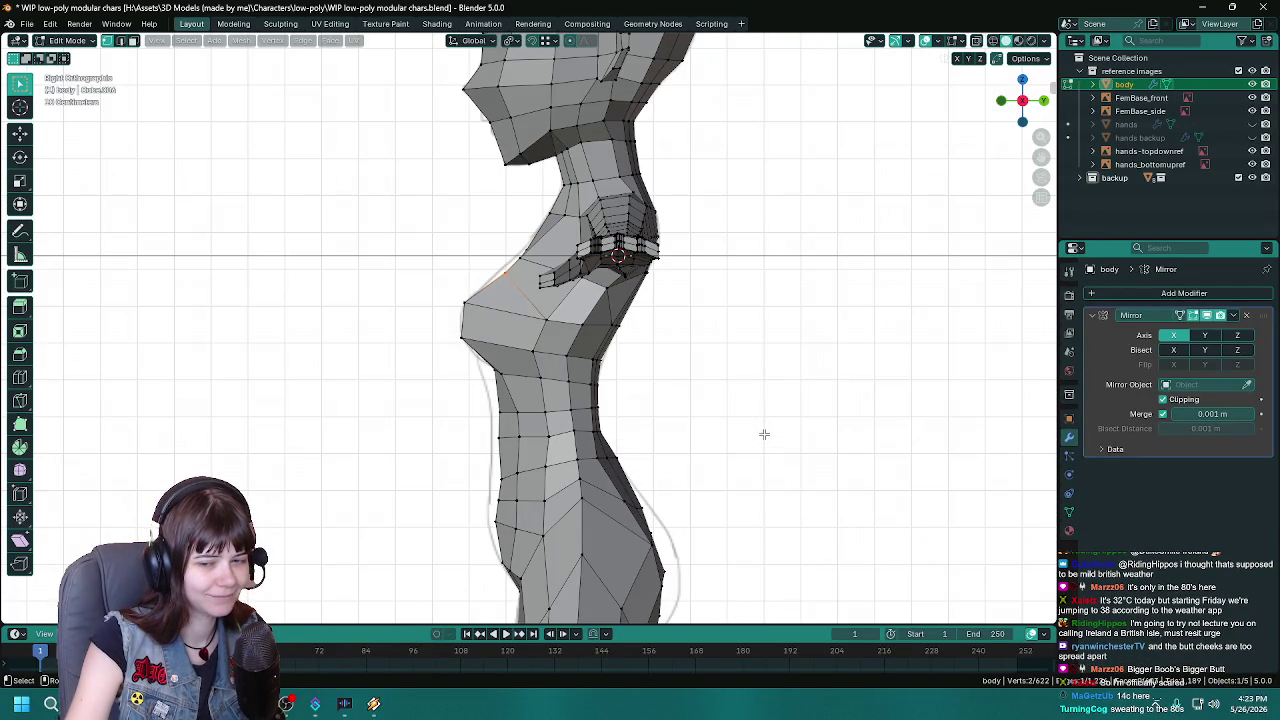
pyautogui.keyDown('shift'); pyautogui.moveTo(764, 434); pyautogui.dragTo(644, 388, button='middle'); pyautogui.keyUp('shift')
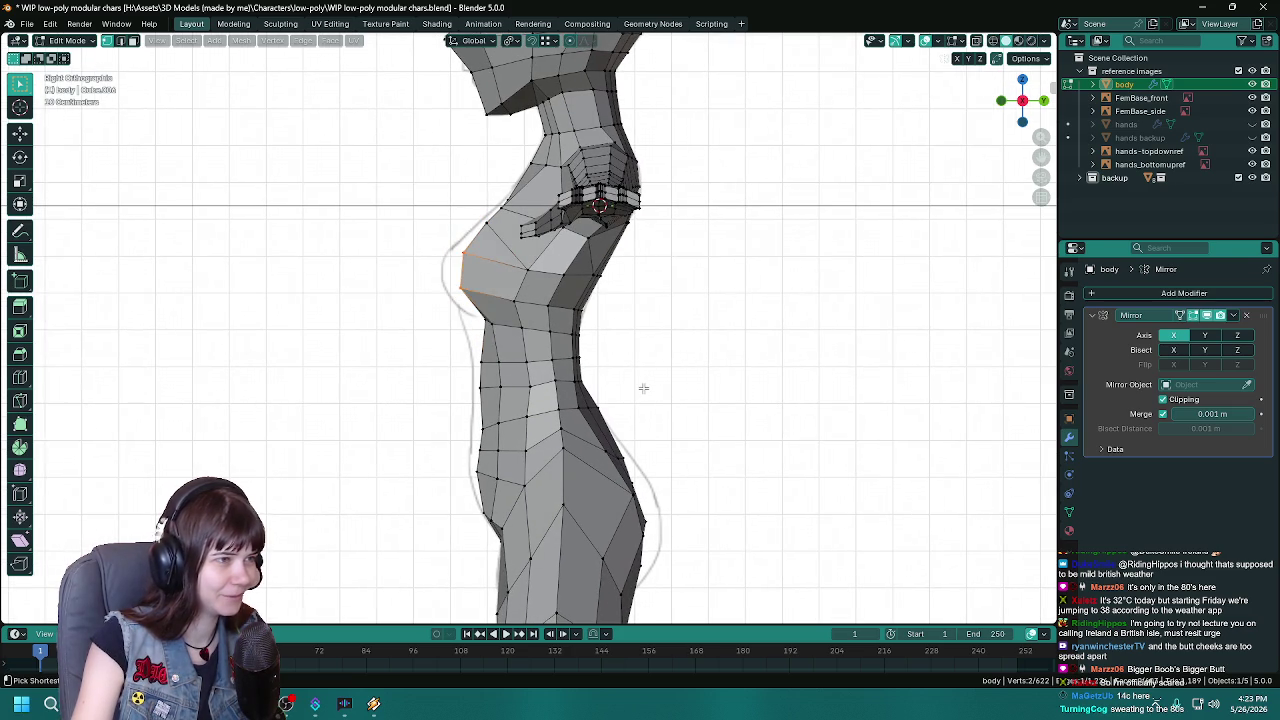
pyautogui.hotkey('ctrl', 's')
# Step: Slide the vertex under the chest in Edit Mode, then return the body to Object Mode
pyautogui.press('Tab')
pyautogui.moveTo(644, 388)
pyautogui.mouseDown(button='middle')
pyautogui.moveTo(714, 422)
pyautogui.moveTo(596, 418)
pyautogui.moveTo(521, 398)
pyautogui.moveTo(667, 412)
pyautogui.moveTo(595, 434)
pyautogui.moveTo(709, 429)
pyautogui.mouseUp(button='middle')
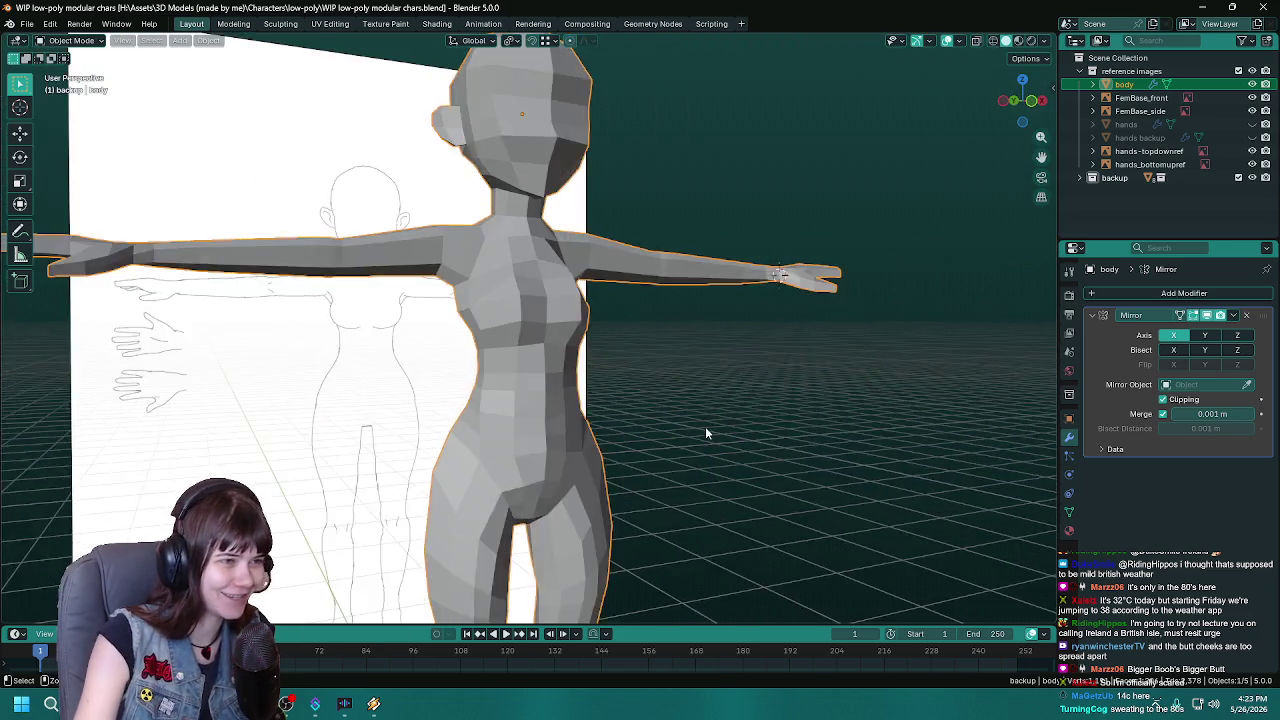
pyautogui.scroll(5, 600, 429)
pyautogui.press('Tab')
pyautogui.moveTo(600, 429); pyautogui.dragTo(690, 394, button='middle')
pyautogui.scroll(-2, 690, 394)
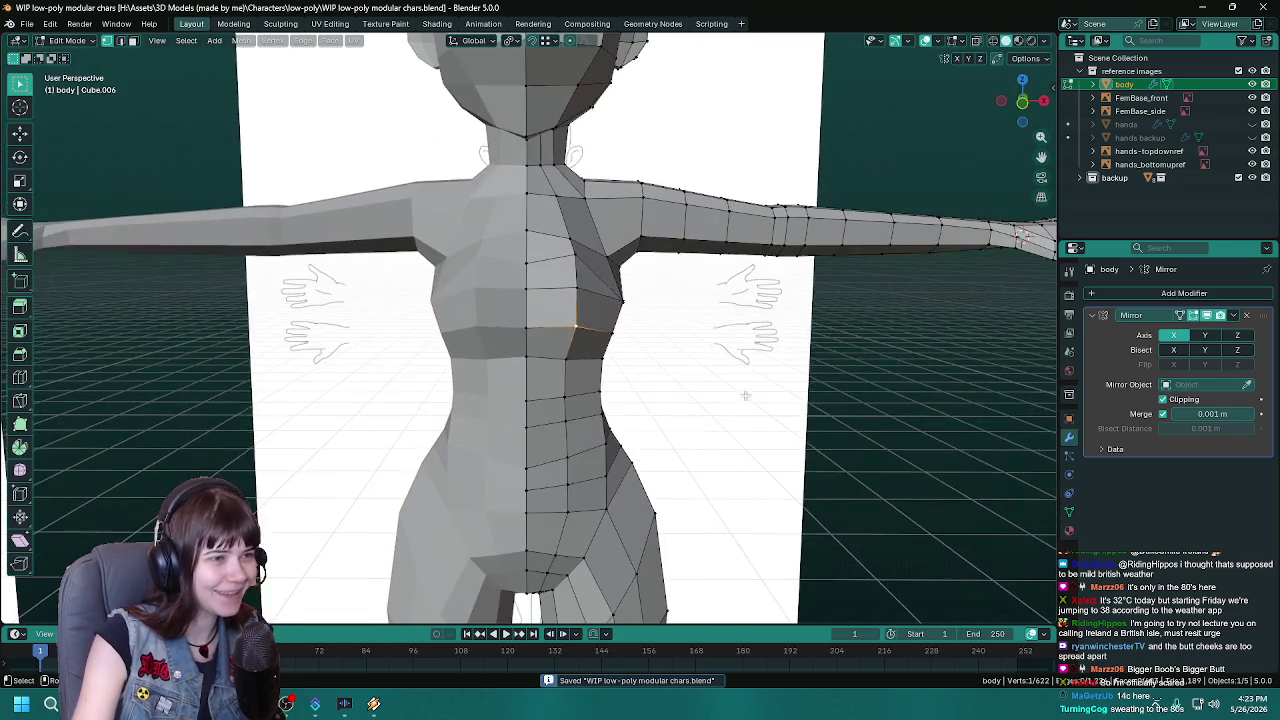
pyautogui.scroll(1, 690, 394)
pyautogui.press('g')
pyautogui.press('g')
pyautogui.click(741, 392)
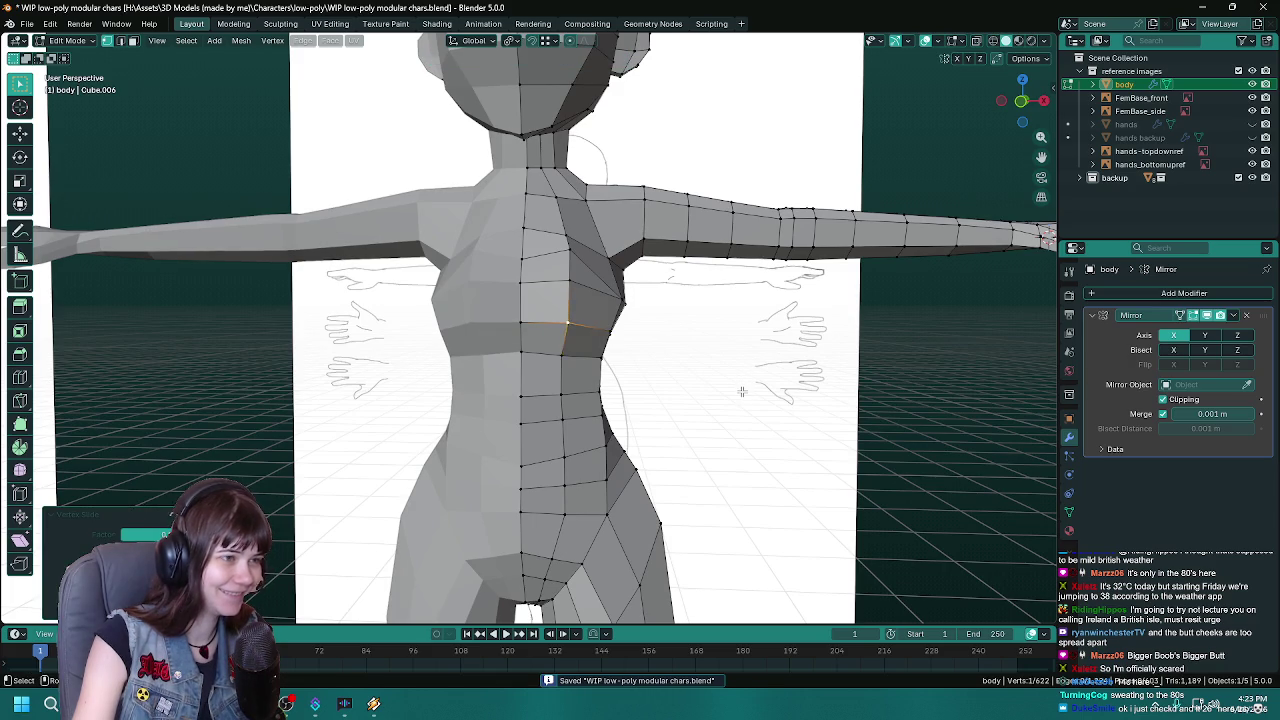
pyautogui.press('Tab')
pyautogui.moveTo(741, 392)
pyautogui.mouseDown(button='middle')
pyautogui.moveTo(622, 453)
pyautogui.moveTo(581, 443)
pyautogui.moveTo(670, 450)
pyautogui.mouseUp(button='middle')
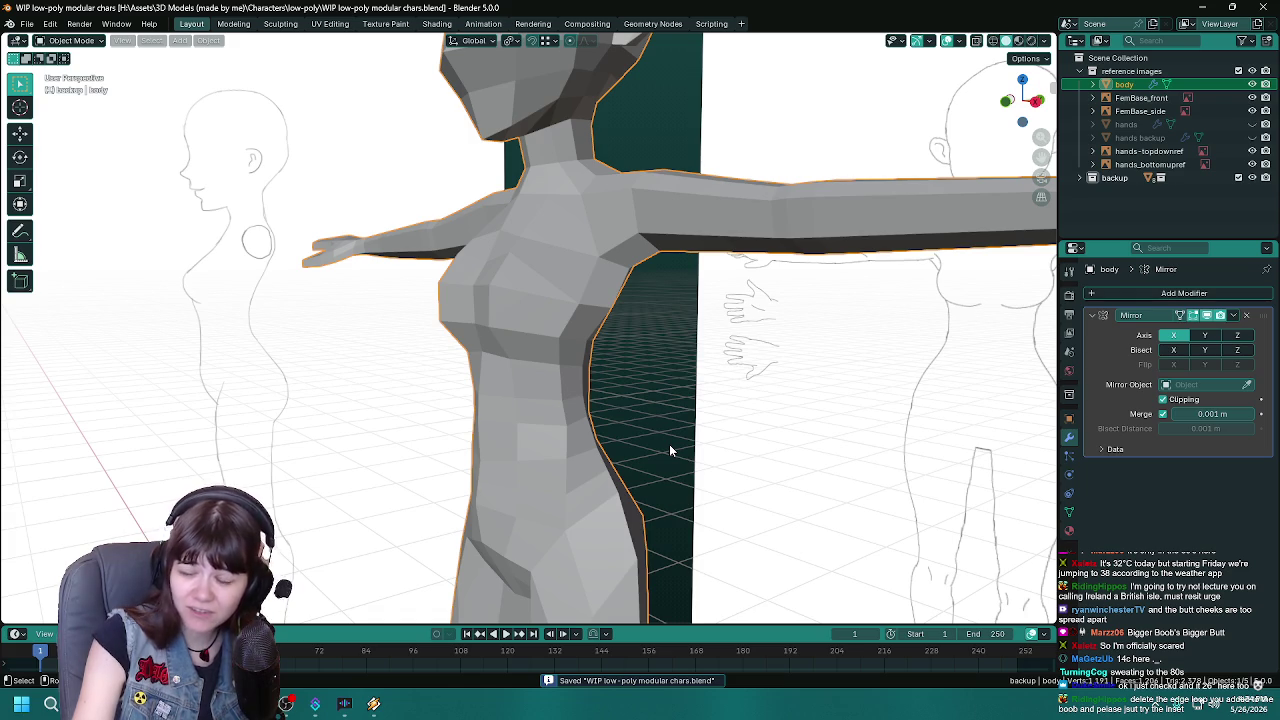
# Step: Inspect the body from front and side, save, then enter Edit Mode and save again
pyautogui.moveTo(670, 451); pyautogui.dragTo(678, 441, button='middle')
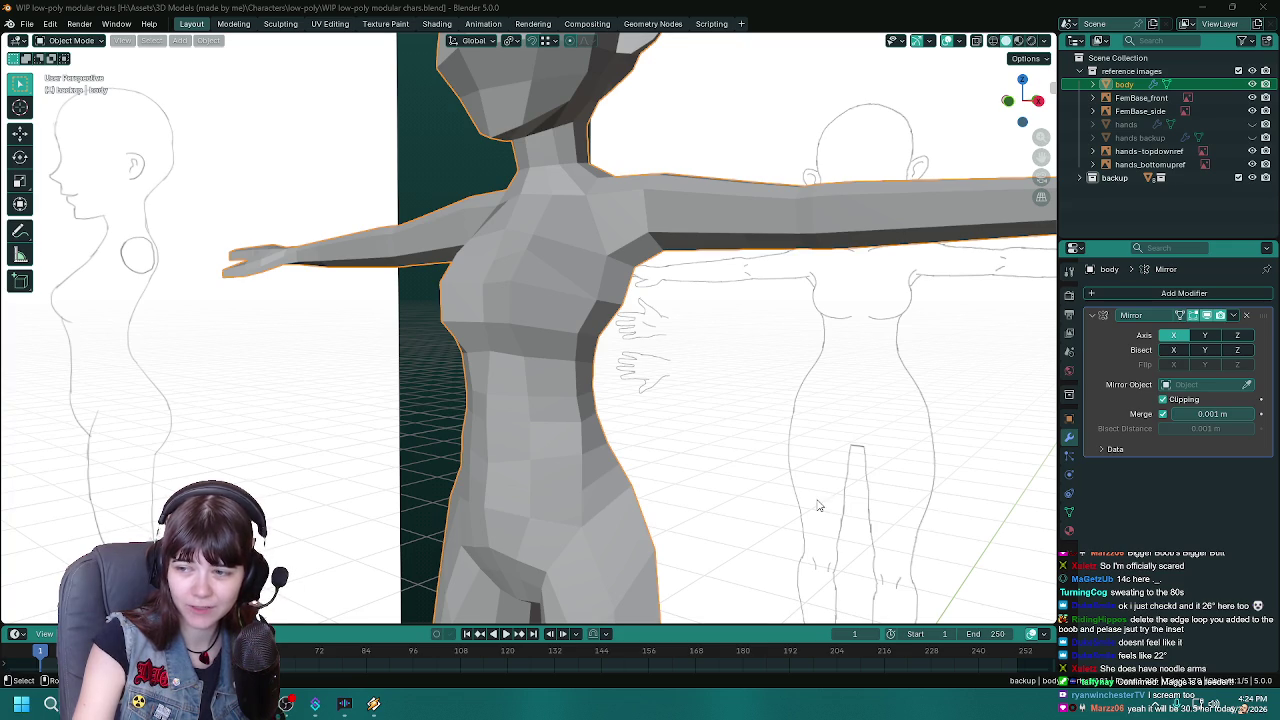
pyautogui.moveTo(467, 481); pyautogui.dragTo(585, 492, button='middle')
pyautogui.scroll(-3, 584, 486)
pyautogui.scroll(4, 586, 490)
pyautogui.scroll(-1, 609, 471)
pyautogui.scroll(-1, 584, 465)
pyautogui.scroll(1, 580, 462)
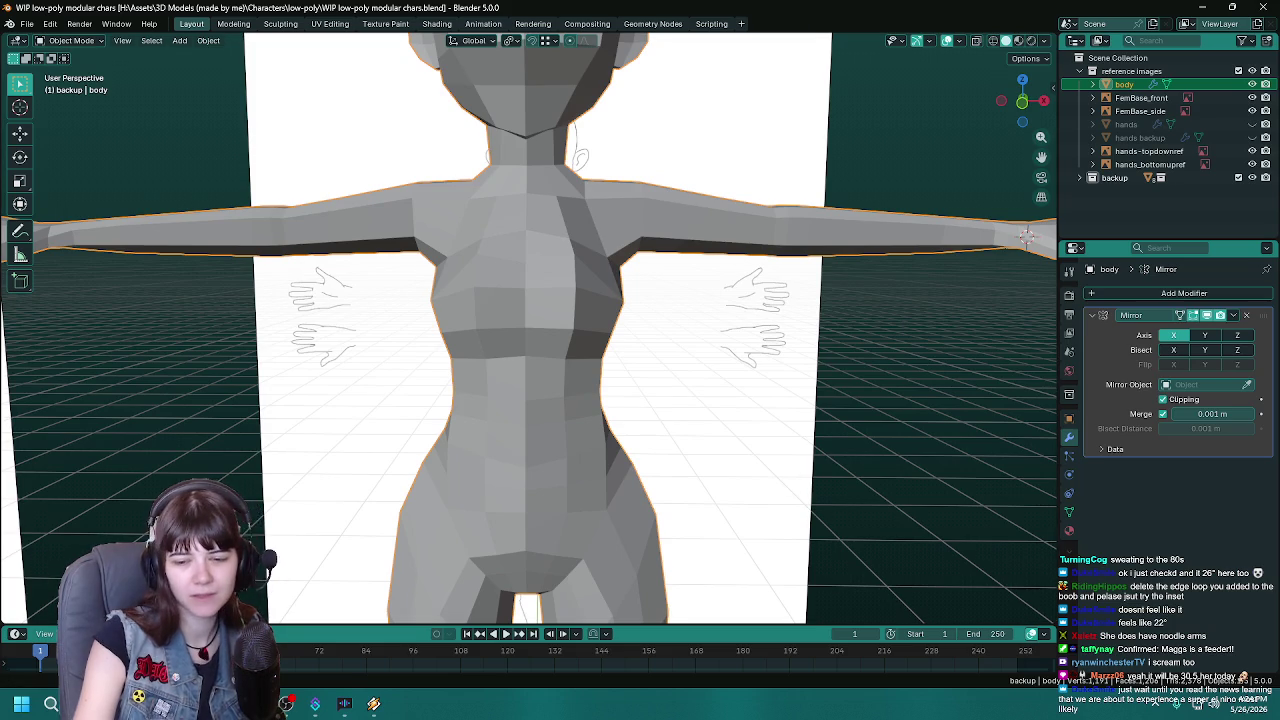
pyautogui.moveTo(704, 446)
pyautogui.mouseDown(button='middle')
pyautogui.moveTo(436, 420)
pyautogui.moveTo(516, 403)
pyautogui.moveTo(596, 434)
pyautogui.moveTo(650, 420)
pyautogui.moveTo(652, 395)
pyautogui.moveTo(676, 390)
pyautogui.mouseUp(button='middle')
pyautogui.hotkey('ctrl', 's')
pyautogui.press('Tab')
pyautogui.hotkey('ctrl', 's')
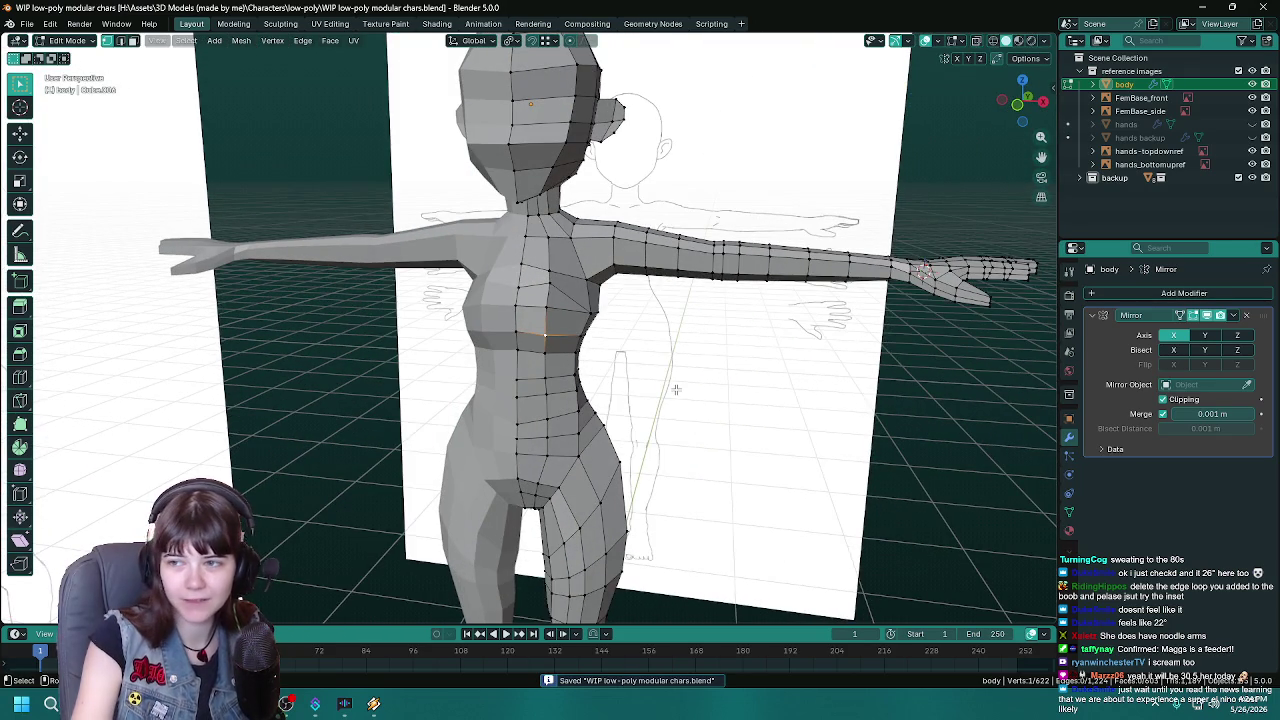
# Step: Inspect the body in Object Mode from three-quarter and side views, saving along the way
pyautogui.scroll(-2, 570, 385)
pyautogui.scroll(-3, 620, 388)
pyautogui.press('Tab')
pyautogui.moveTo(666, 386)
pyautogui.mouseDown(button='middle')
pyautogui.moveTo(612, 384)
pyautogui.moveTo(660, 385)
pyautogui.mouseUp(button='middle')
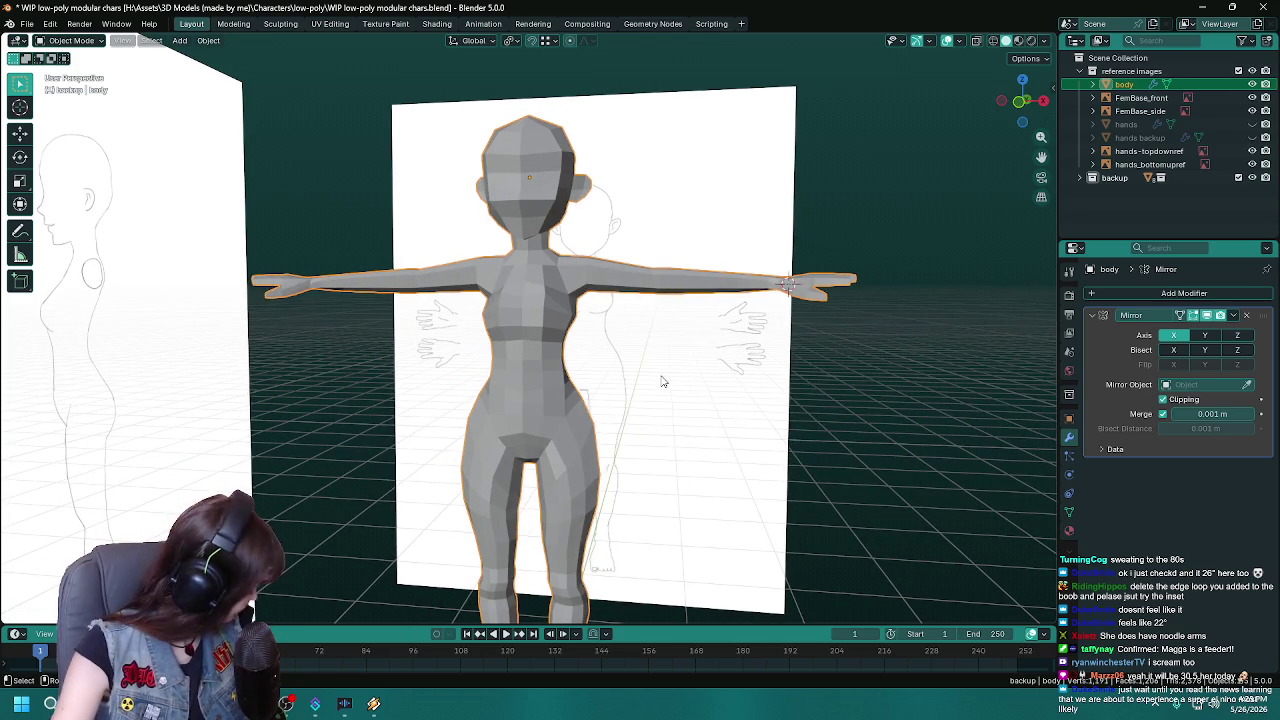
pyautogui.moveTo(661, 381)
pyautogui.mouseDown(button='middle')
pyautogui.moveTo(679, 391)
pyautogui.moveTo(650, 387)
pyautogui.mouseUp(button='middle')
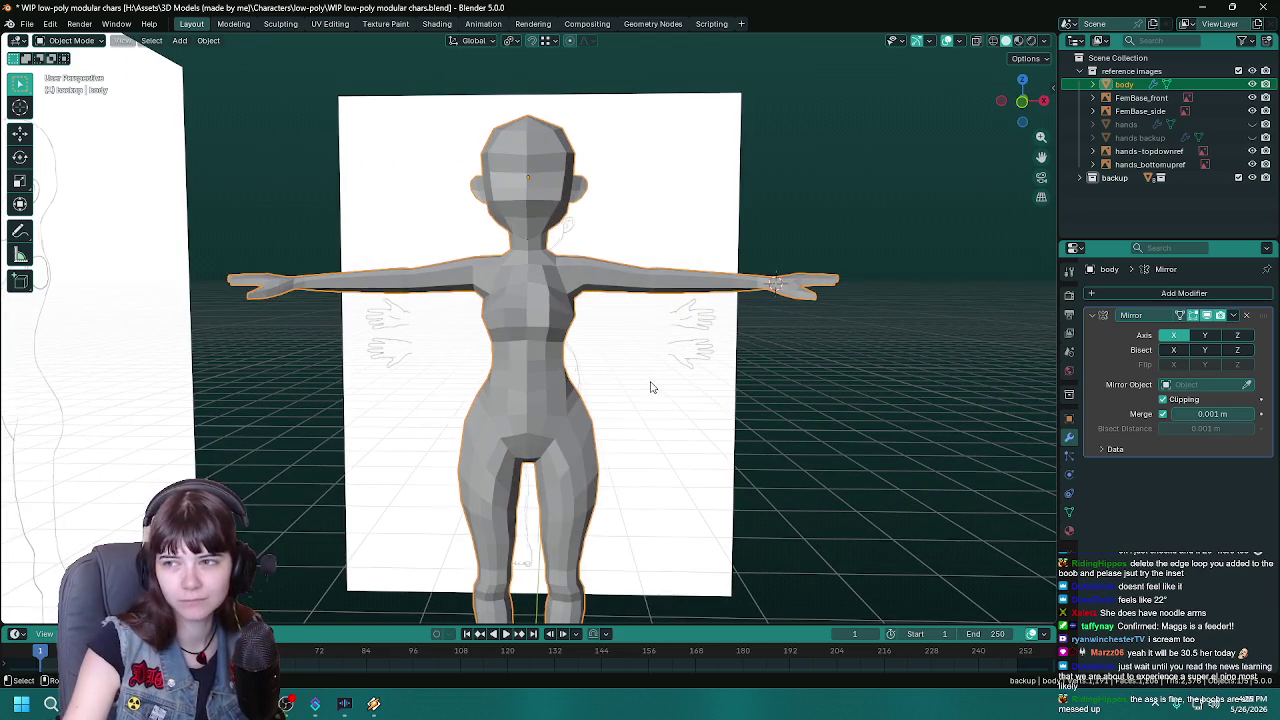
pyautogui.hotkey('ctrl', 's')
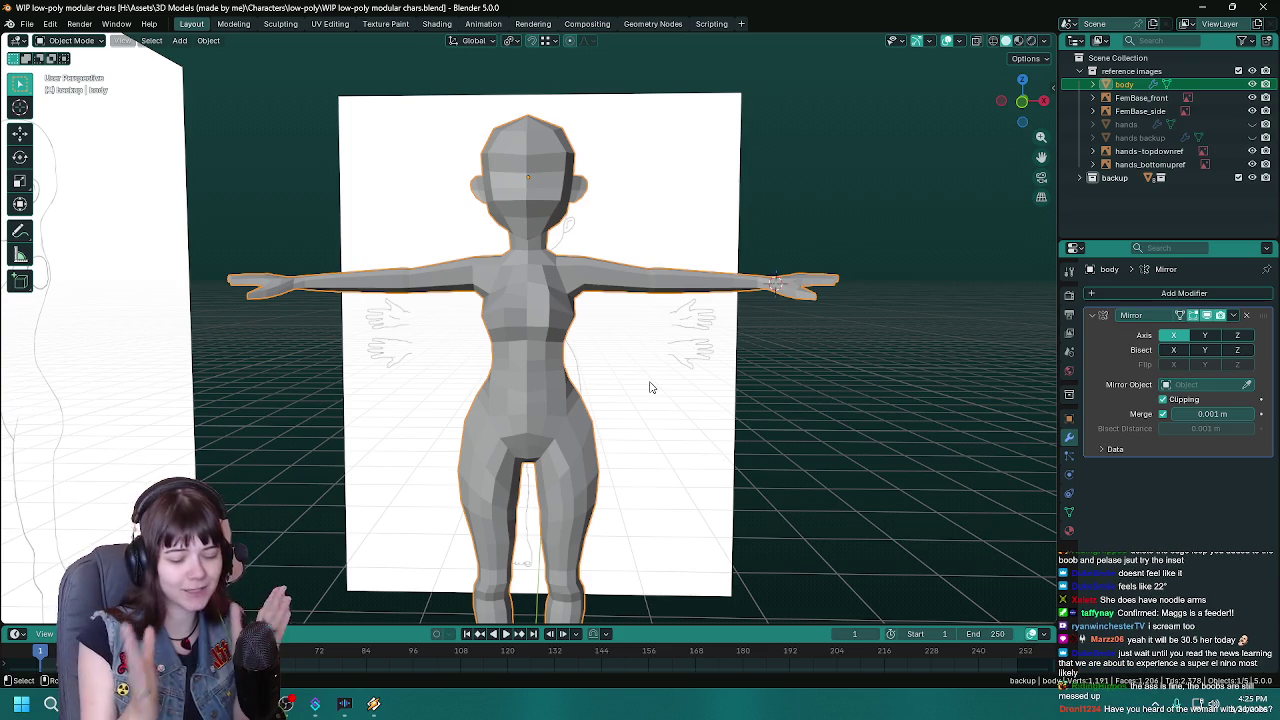
pyautogui.moveTo(650, 387)
pyautogui.mouseDown(button='middle')
pyautogui.moveTo(611, 400)
pyautogui.moveTo(509, 392)
pyautogui.moveTo(605, 418)
pyautogui.moveTo(610, 400)
pyautogui.moveTo(634, 394)
pyautogui.mouseUp(button='middle')
pyautogui.hotkey('ctrl', 's')
pyautogui.press('Tab')
pyautogui.press('Tab')
pyautogui.scroll(3, 614, 386)
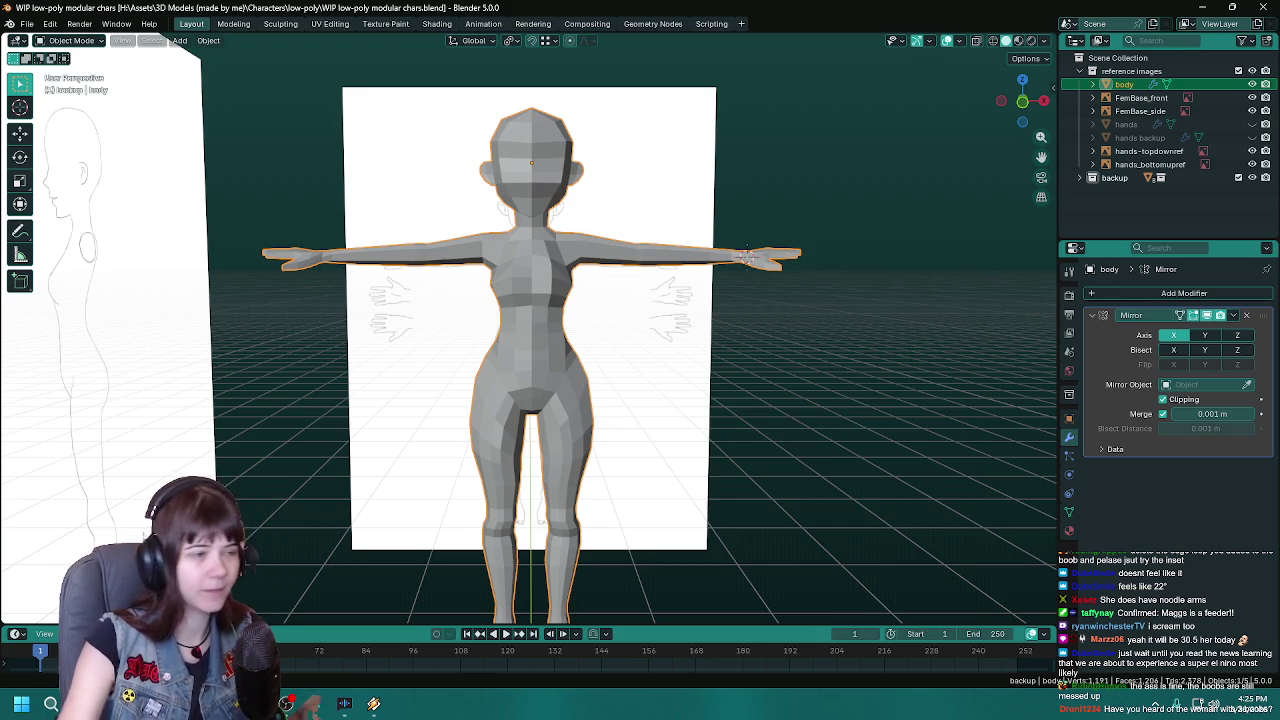
# Step: Compare the body against the side reference image and save again
pyautogui.moveTo(680, 385)
pyautogui.mouseDown(button='middle')
pyautogui.moveTo(406, 383)
pyautogui.moveTo(700, 409)
pyautogui.mouseUp(button='middle')
pyautogui.scroll(3, 407, 383)
pyautogui.rightClick(802, 400)
pyautogui.press('Escape')
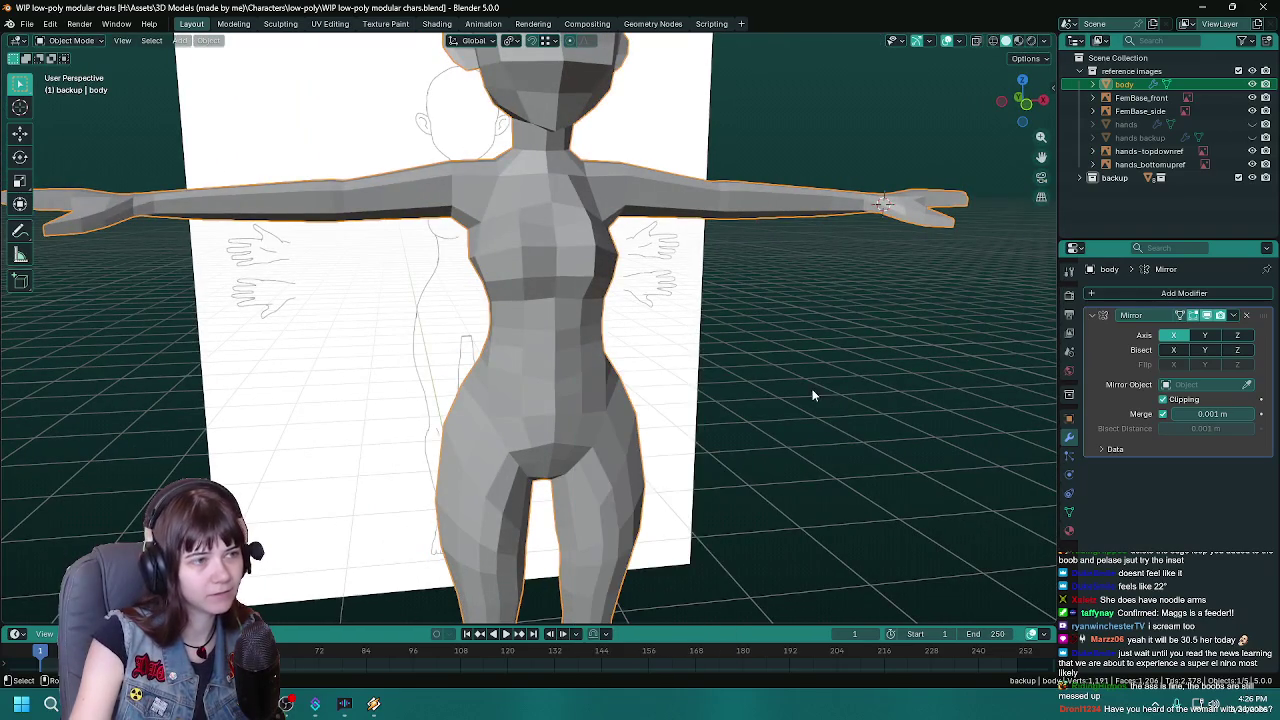
pyautogui.scroll(-1, 808, 403)
pyautogui.scroll(-1, 808, 410)
pyautogui.hotkey('ctrl', 's')
pyautogui.scroll(-2, 702, 412)
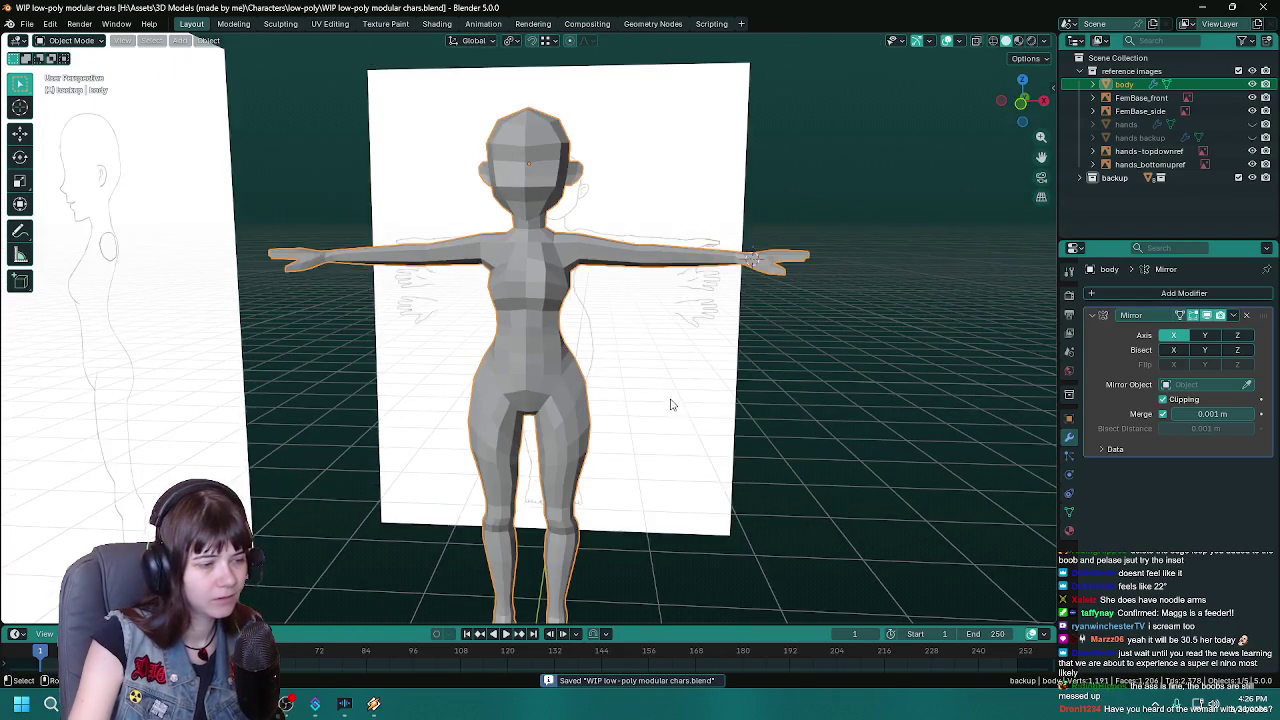
pyautogui.moveTo(674, 403); pyautogui.dragTo(689, 409, button='middle')
pyautogui.moveTo(730, 488); pyautogui.dragTo(659, 436, button='middle')
pyautogui.scroll(4, 709, 462)
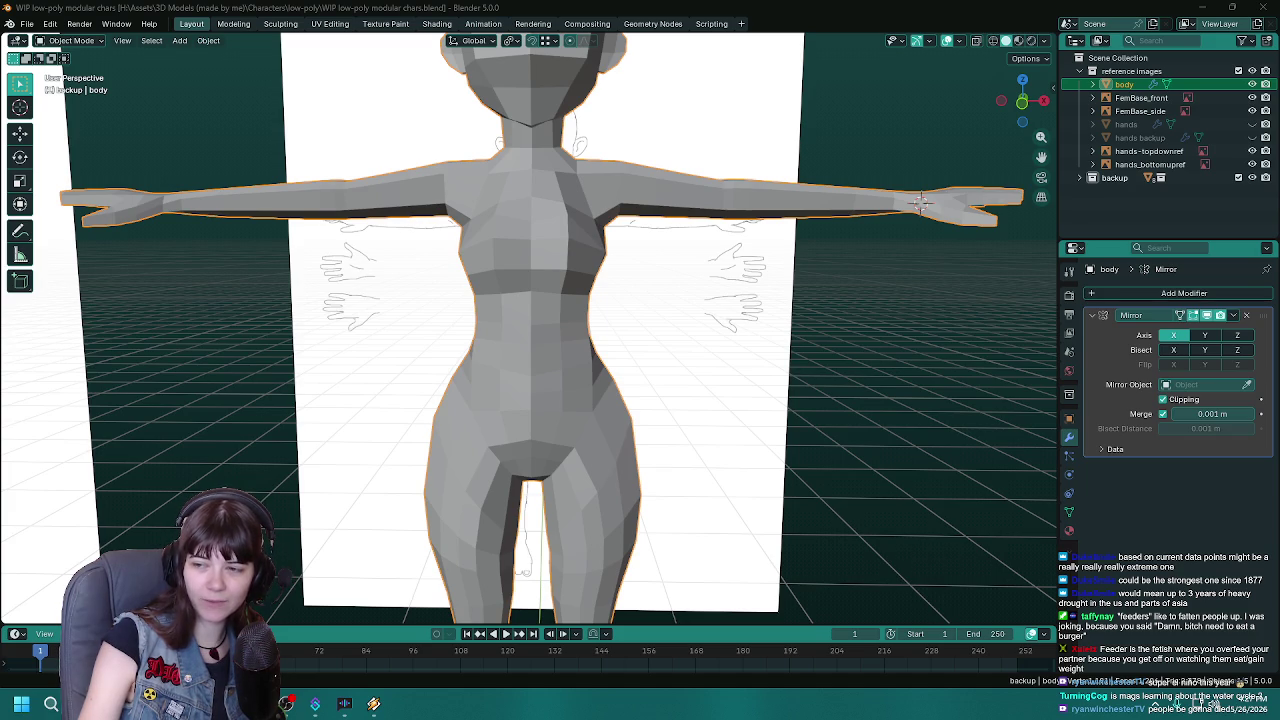
# Step: Orbit from an angled view round to the front and re-enter Edit Mode
pyautogui.scroll(-3, 921, 203)
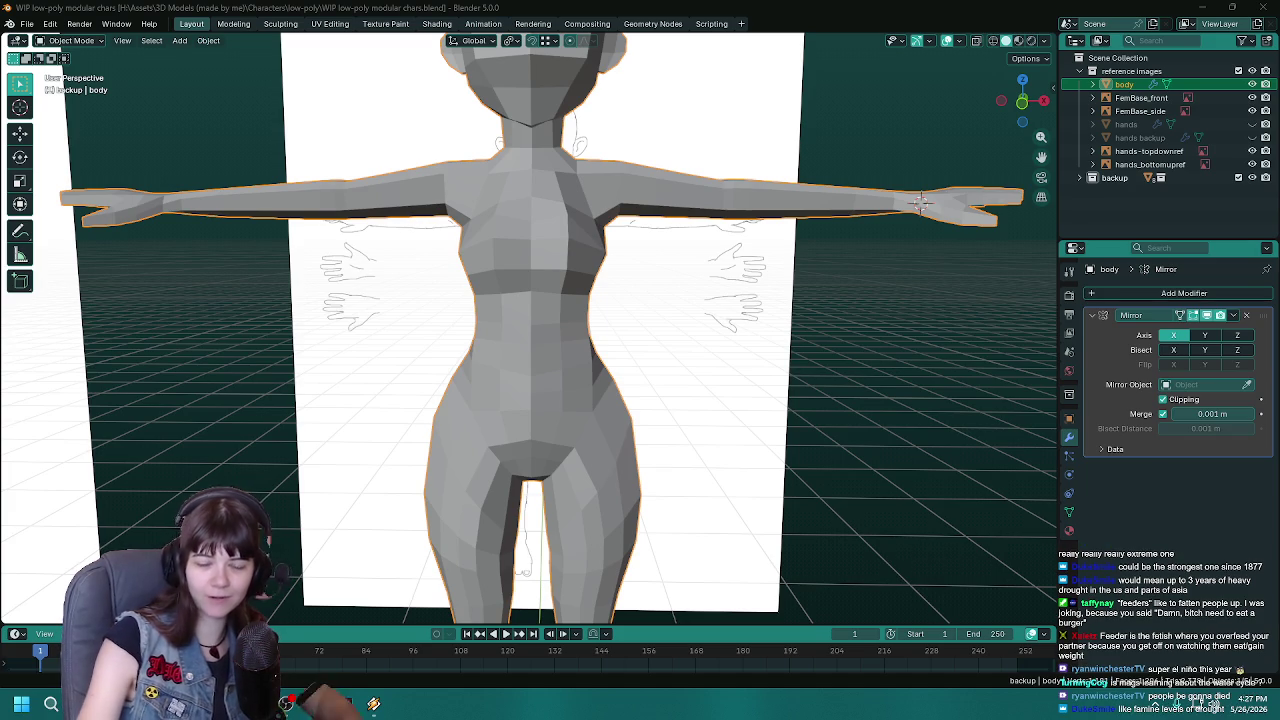
pyautogui.moveTo(883, 564)
pyautogui.mouseDown(button='middle')
pyautogui.moveTo(578, 410)
pyautogui.moveTo(516, 401)
pyautogui.moveTo(558, 418)
pyautogui.mouseUp(button='middle')
pyautogui.scroll(3, 516, 401)
pyautogui.scroll(-2, 572, 412)
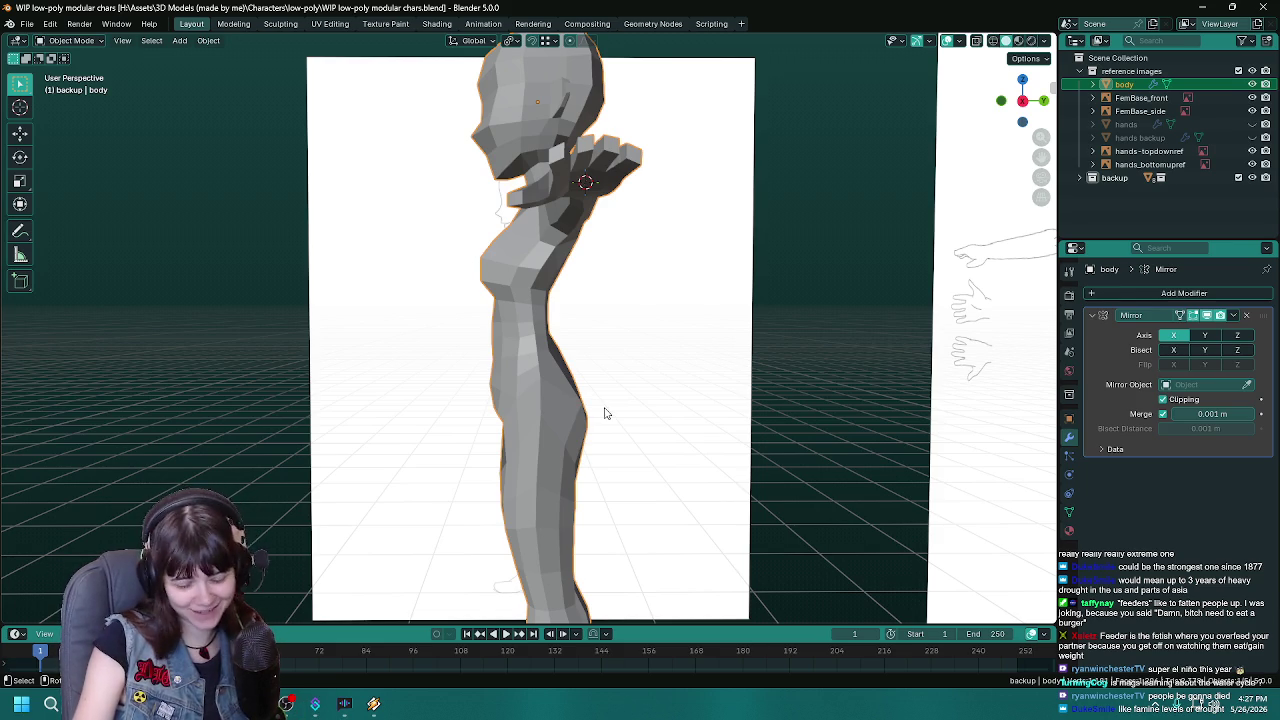
pyautogui.moveTo(566, 414)
pyautogui.mouseDown(button='middle')
pyautogui.moveTo(699, 421)
pyautogui.moveTo(651, 420)
pyautogui.mouseUp(button='middle')
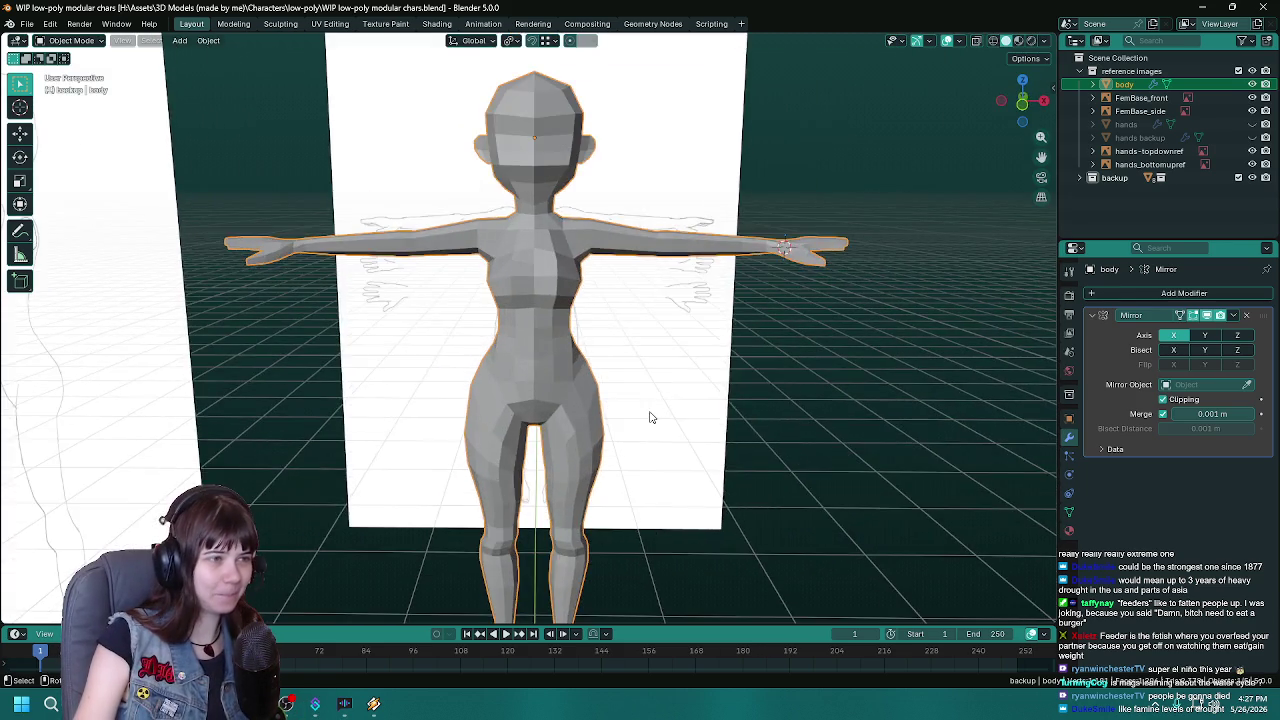
pyautogui.scroll(4, 643, 386)
pyautogui.press('Tab')
pyautogui.scroll(-2, 640, 420)
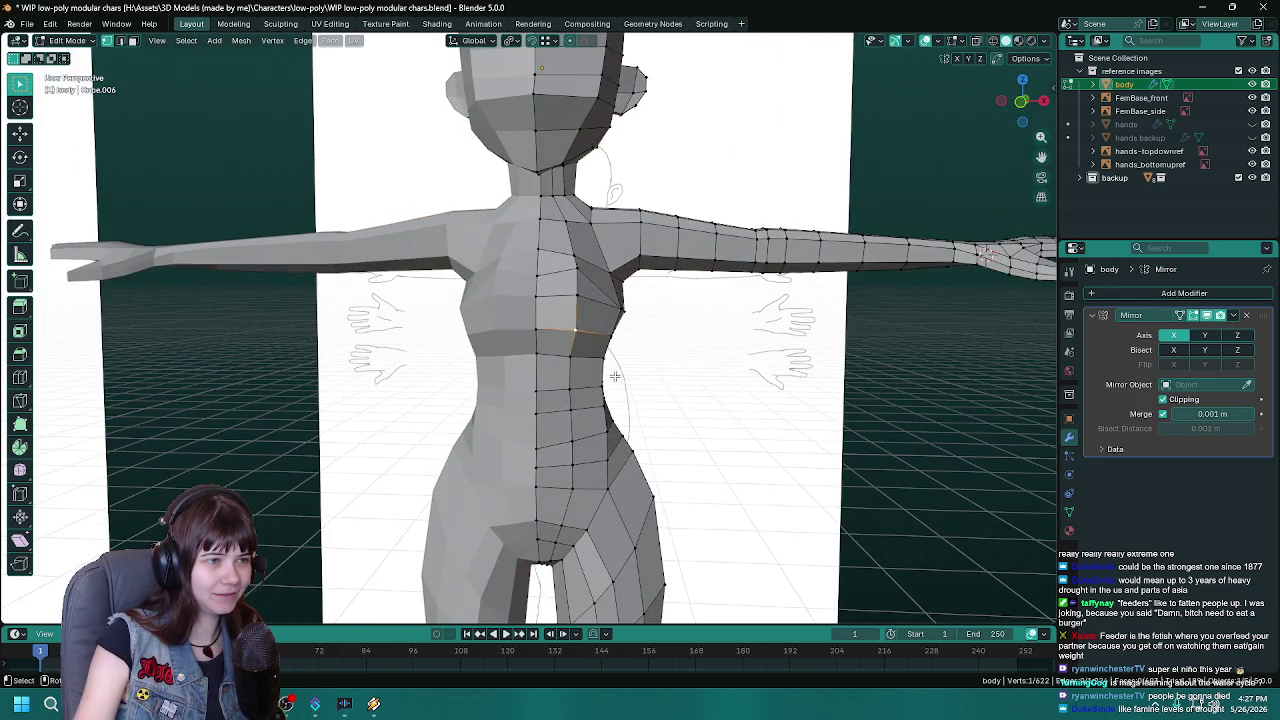
# Step: Edge-slide the chest loop to reshape the bust and save the file
pyautogui.press('g')
pyautogui.press('g')
pyautogui.click(842, 453)
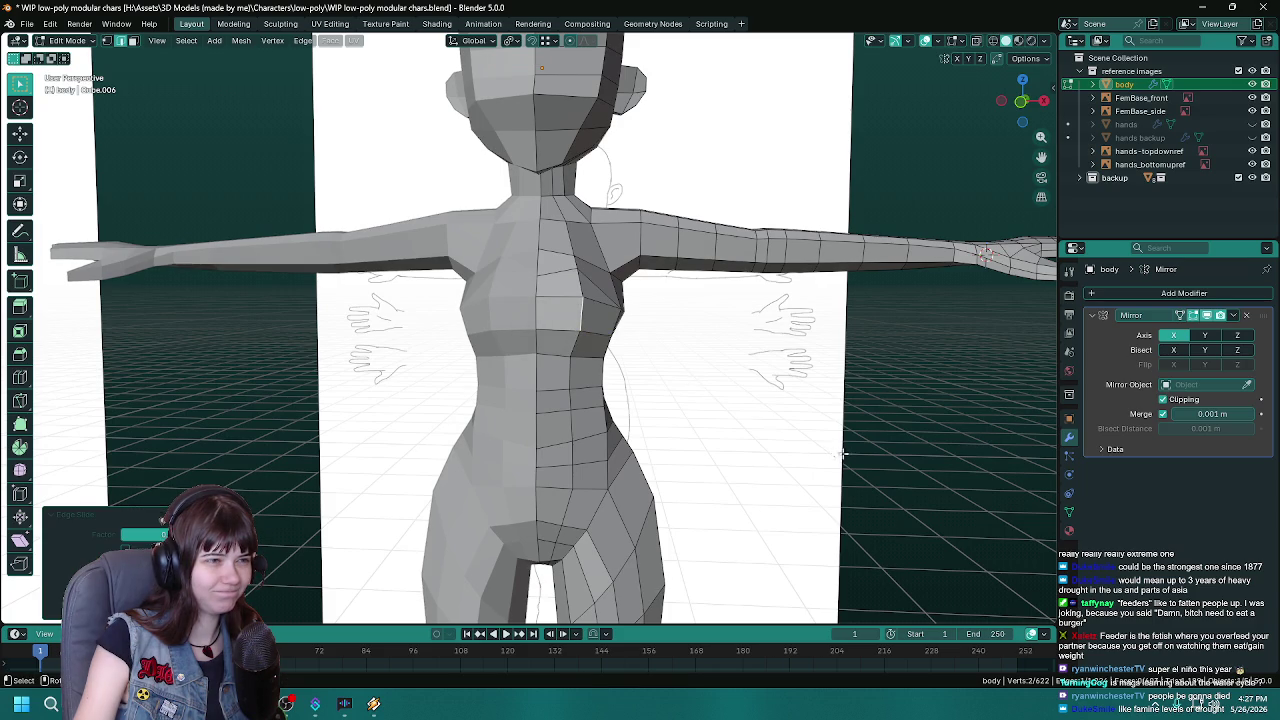
pyautogui.scroll(-3, 874, 558)
pyautogui.hotkey('ctrl', 's')
pyautogui.press('Tab')
pyautogui.scroll(-2, 874, 558)
# Step: Review the bust from side and three-quarter views, save, and minimise Blender
pyautogui.moveTo(874, 558)
pyautogui.mouseDown(button='middle')
pyautogui.moveTo(697, 553)
pyautogui.moveTo(700, 534)
pyautogui.mouseUp(button='middle')
pyautogui.press('Tab')
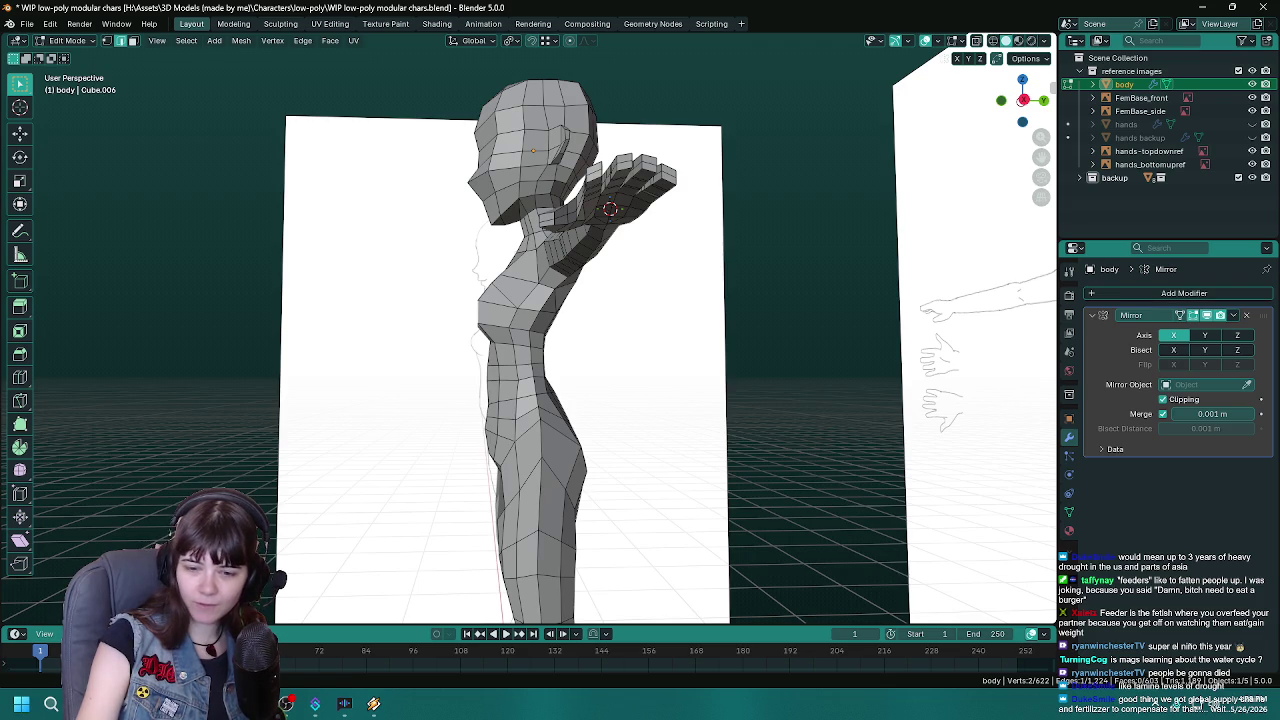
pyautogui.moveTo(560, 415)
pyautogui.mouseDown(button='middle')
pyautogui.moveTo(721, 413)
pyautogui.moveTo(704, 385)
pyautogui.moveTo(665, 384)
pyautogui.mouseUp(button='middle')
pyautogui.hotkey('ctrl', 's')
pyautogui.scroll(2, 704, 380)
pyautogui.scroll(2, 704, 373)
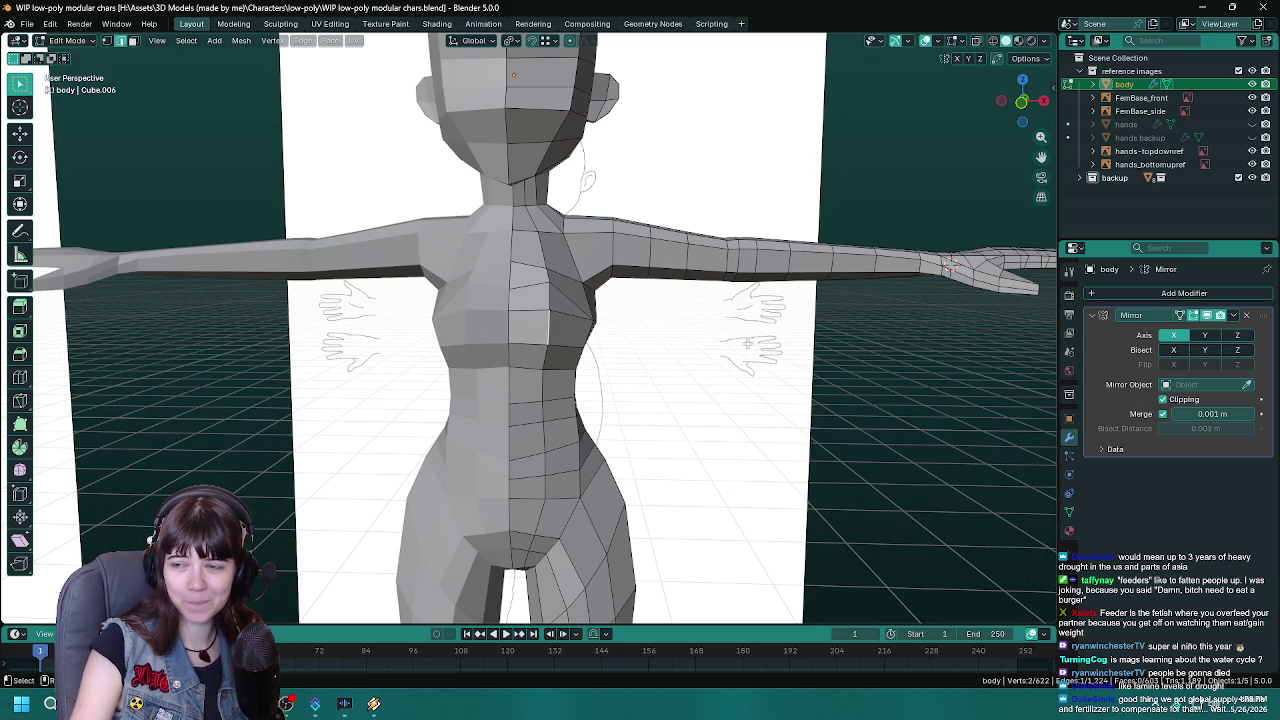
pyautogui.scroll(-2, 747, 343)
pyautogui.hotkey('ctrl', 's')
pyautogui.moveTo(734, 337)
pyautogui.mouseDown(button='middle')
pyautogui.moveTo(600, 368)
pyautogui.moveTo(689, 356)
pyautogui.moveTo(711, 371)
pyautogui.mouseUp(button='middle')
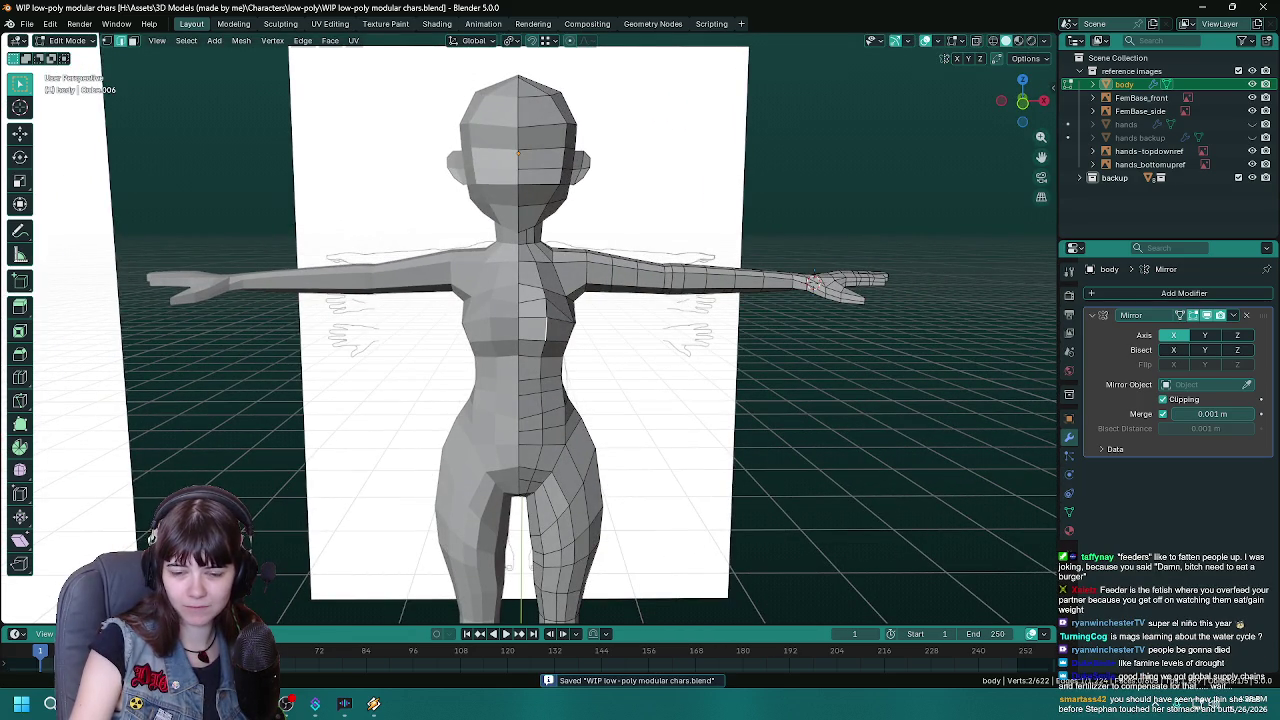
pyautogui.click(1206, 7)
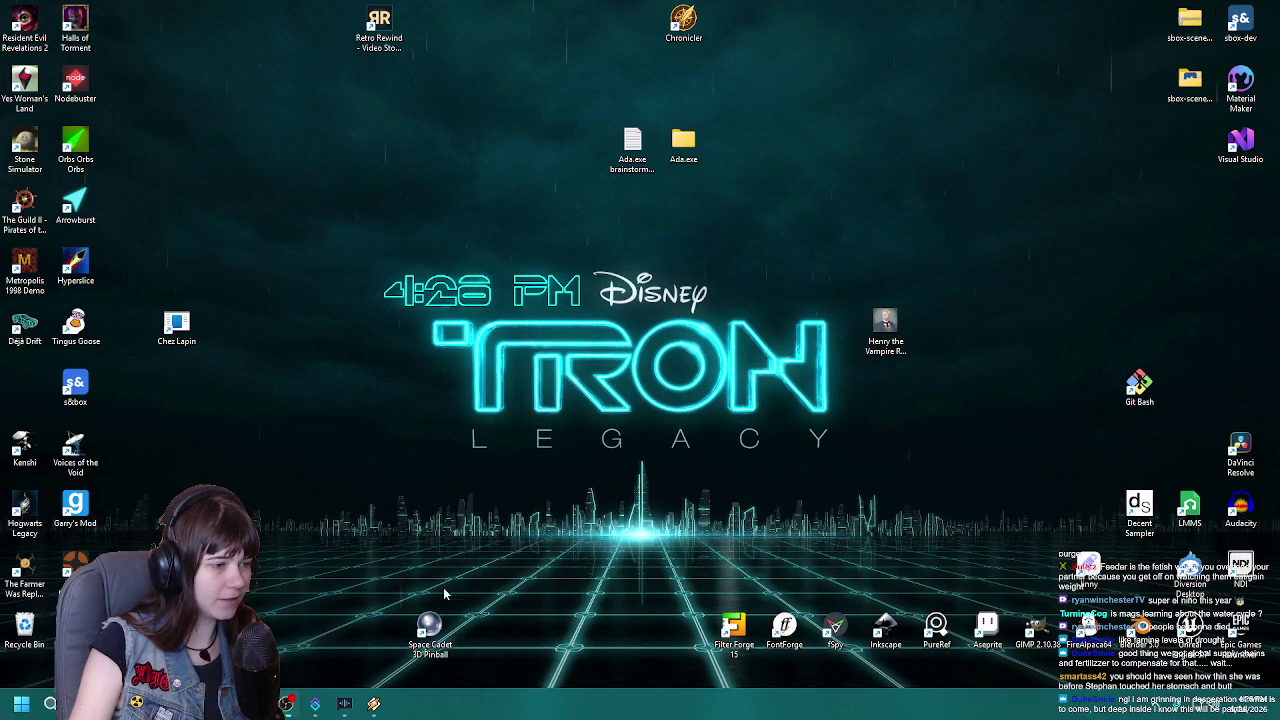
# Step: Empty the Recycle Bin to permanently delete trigger list.txt, then launch the sbox-dev editor
pyautogui.rightClick(24, 628)
pyautogui.click(62, 551)
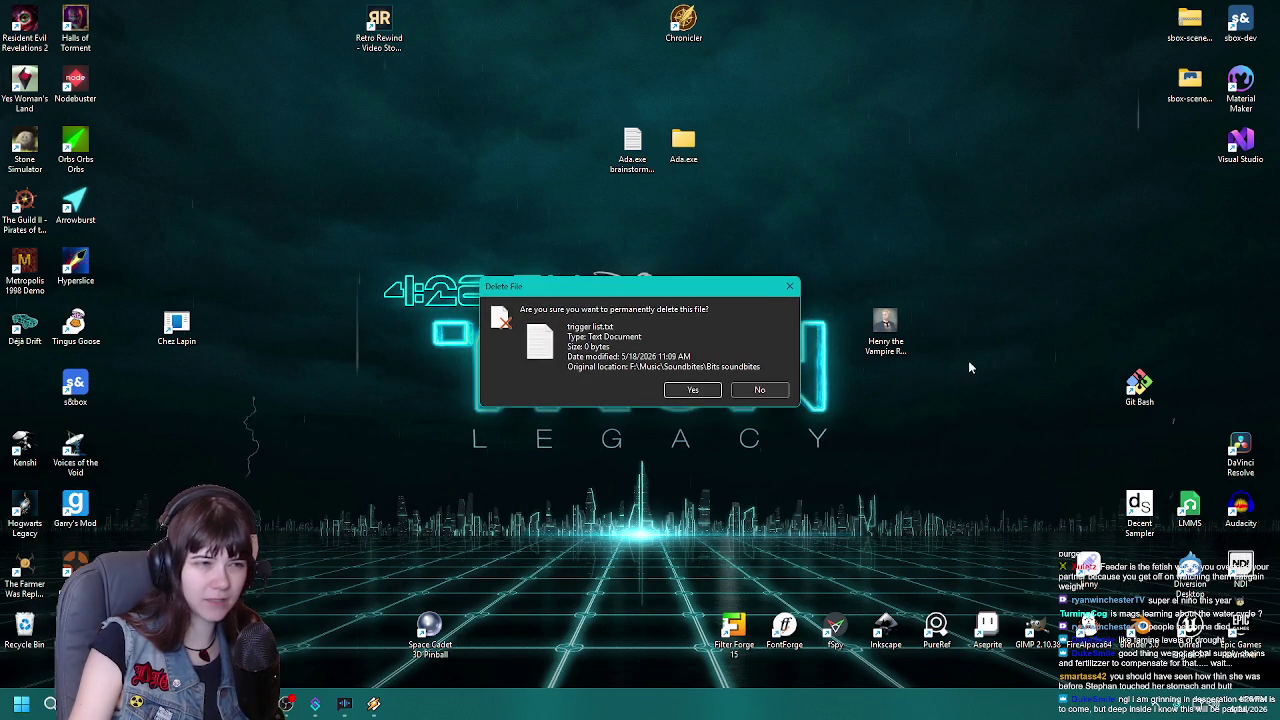
pyautogui.click(692, 389)
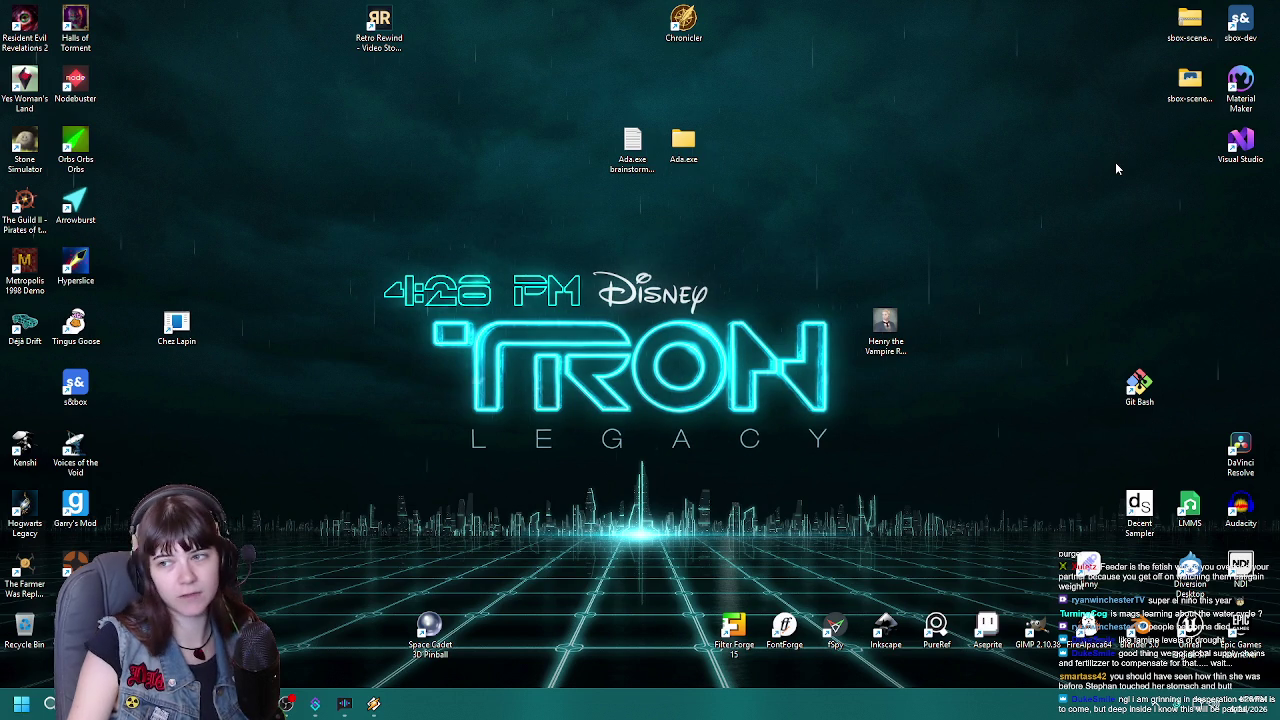
pyautogui.doubleClick(1240, 22)
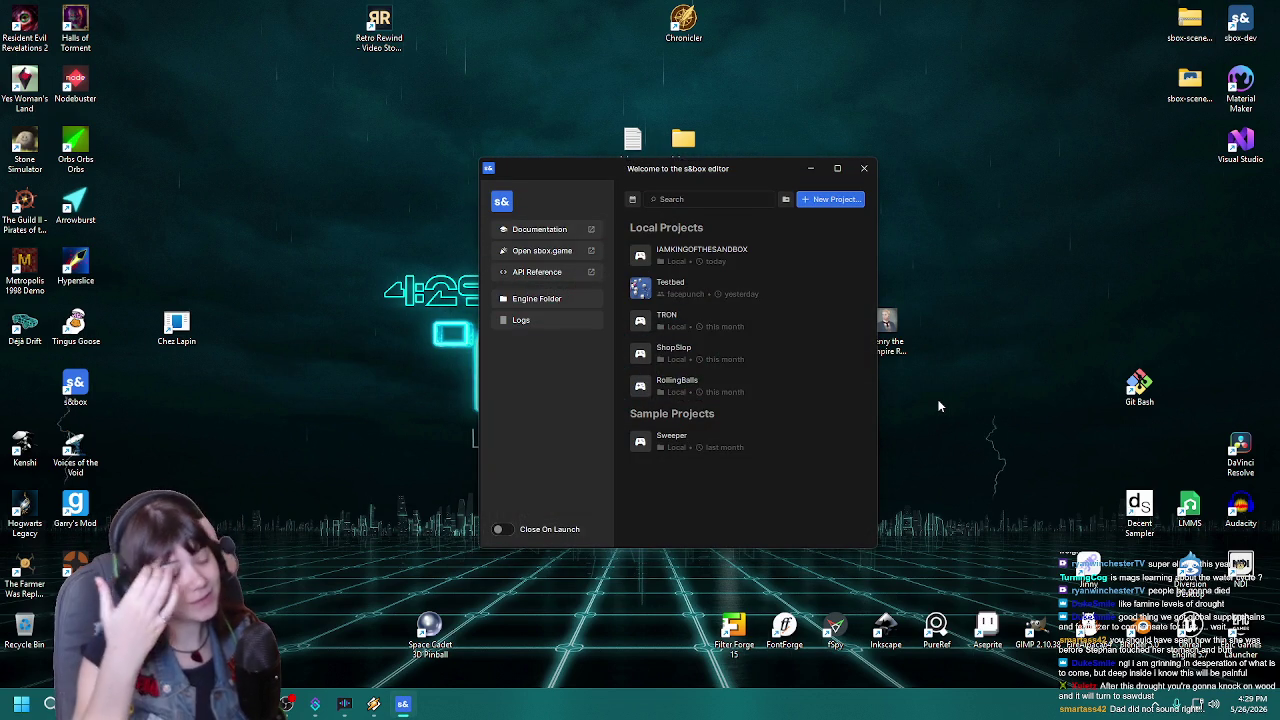
# Step: Pick IAMKINGOFTHESANDBOX, then the TRON local project, in the s&box launcher, and return to Blender
pyautogui.click(766, 264)
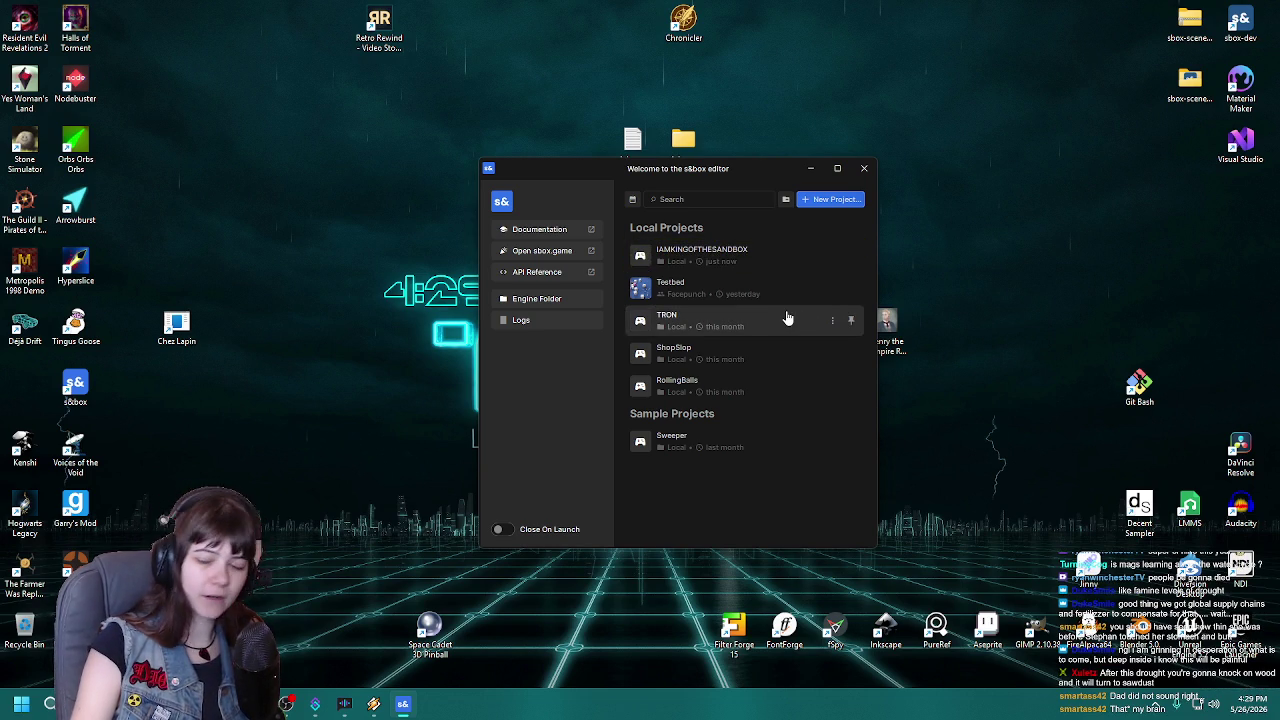
pyautogui.click(787, 318)
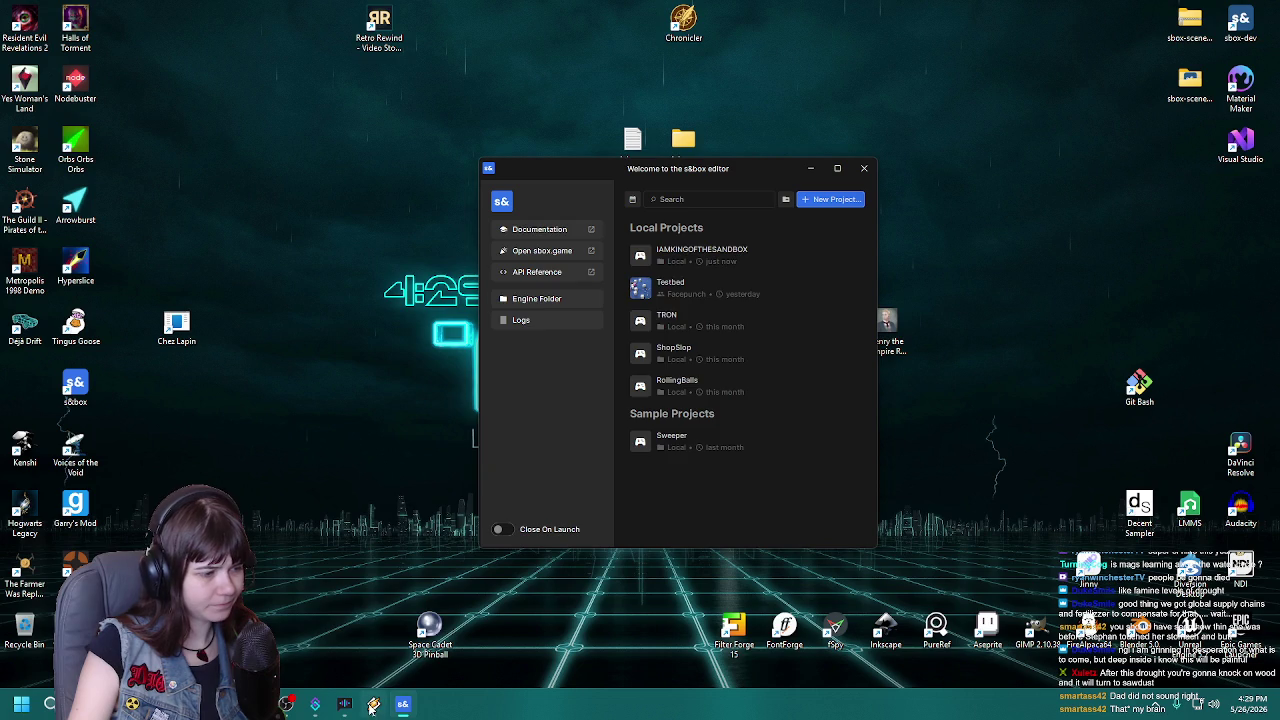
pyautogui.hotkey('alt', 'Tab')
# Step: Return the body to Object Mode and save the file
pyautogui.moveTo(520, 420)
pyautogui.mouseDown(button='middle')
pyautogui.moveTo(581, 460)
pyautogui.moveTo(640, 470)
pyautogui.mouseUp(button='middle')
pyautogui.press('Tab')
pyautogui.scroll(2, 640, 470)
pyautogui.scroll(1, 620, 469)
pyautogui.scroll(-3, 620, 469)
pyautogui.scroll(-2, 620, 469)
pyautogui.hotkey('ctrl', 's')
# Step: Apply Shade Auto Smooth to the body, then Shade Smooth
pyautogui.moveTo(620, 469)
pyautogui.mouseDown(button='middle')
pyautogui.moveTo(548, 433)
pyautogui.moveTo(606, 437)
pyautogui.mouseUp(button='middle')
pyautogui.rightClick(512, 393)
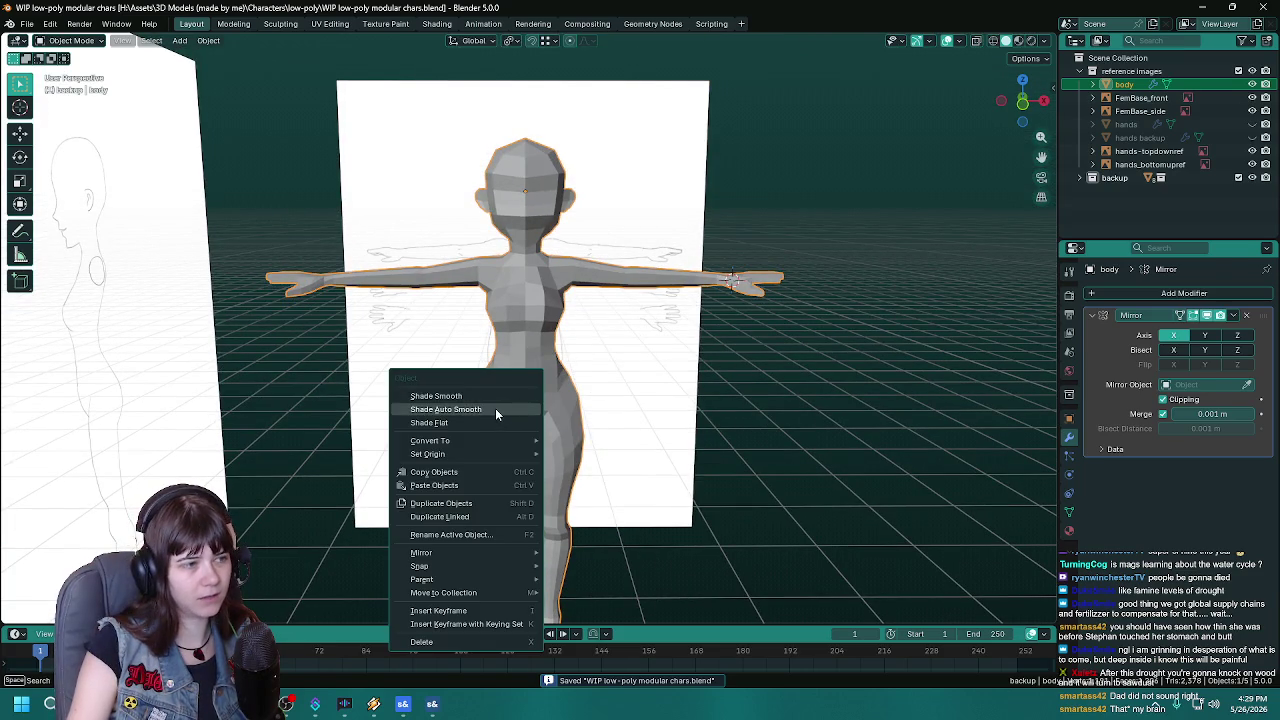
pyautogui.click(496, 409)
pyautogui.moveTo(797, 470)
pyautogui.mouseDown(button='middle')
pyautogui.moveTo(748, 476)
pyautogui.moveTo(514, 374)
pyautogui.moveTo(734, 476)
pyautogui.moveTo(600, 450)
pyautogui.moveTo(629, 453)
pyautogui.mouseUp(button='middle')
pyautogui.rightClick(514, 374)
pyautogui.click(505, 363)
# Step: Switch the body back to Shade Flat and save the file again
pyautogui.scroll(3, 520, 430)
pyautogui.rightClick(505, 425)
pyautogui.click(529, 452)
pyautogui.scroll(-3, 574, 444)
pyautogui.hotkey('ctrl', 's')
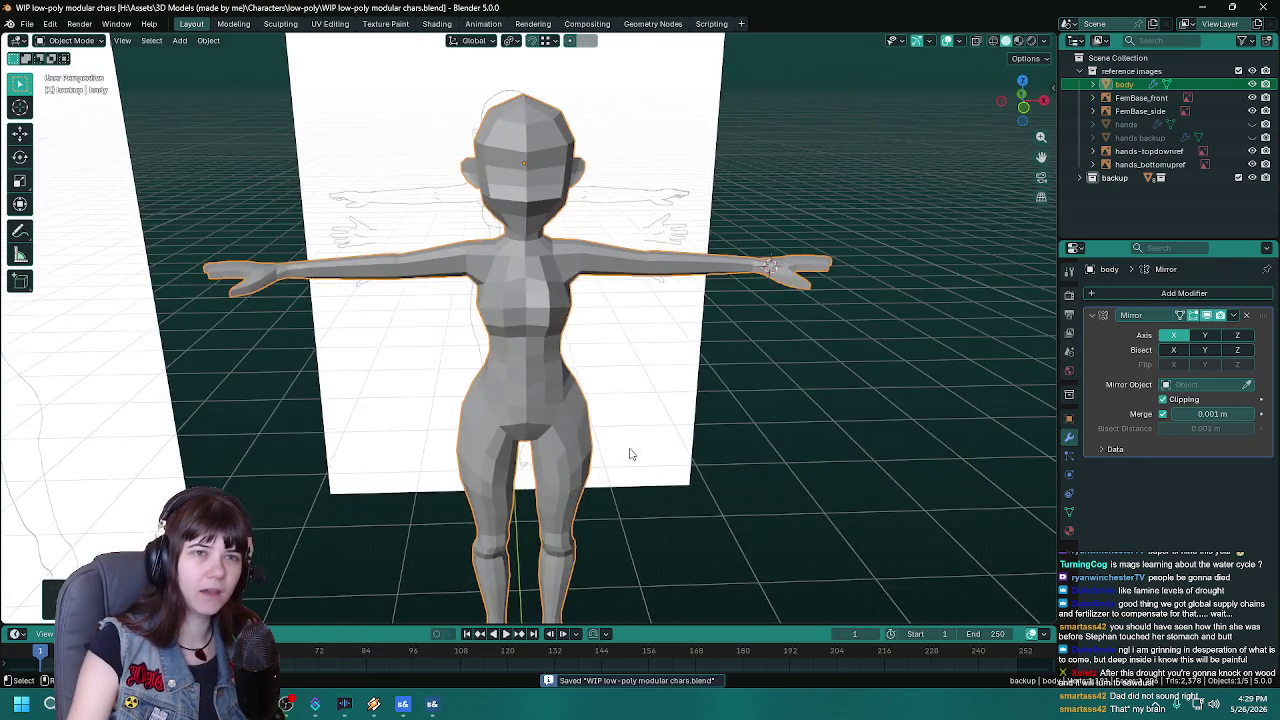
pyautogui.scroll(-1, 629, 453)
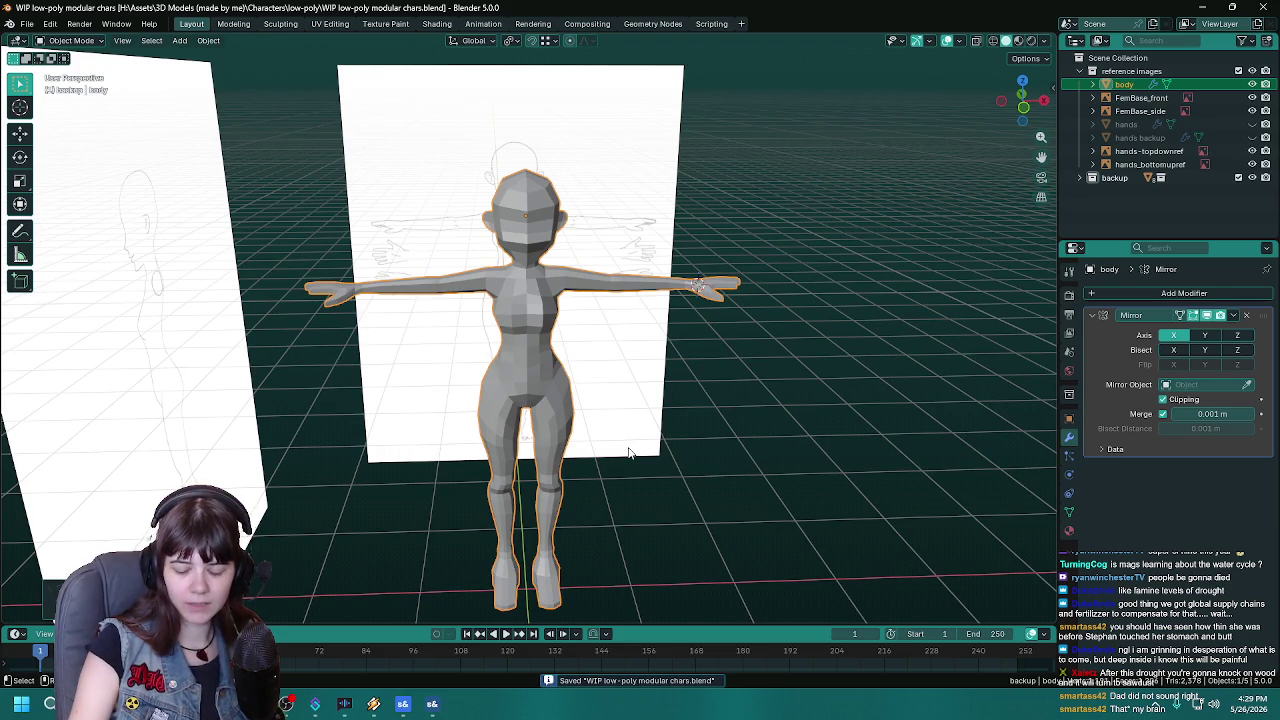
# Step: In the s&box Asset Browser, go from skybox up to the project root and open Assets > scenes > CharacterCustomization.scene
pyautogui.click(422, 706)
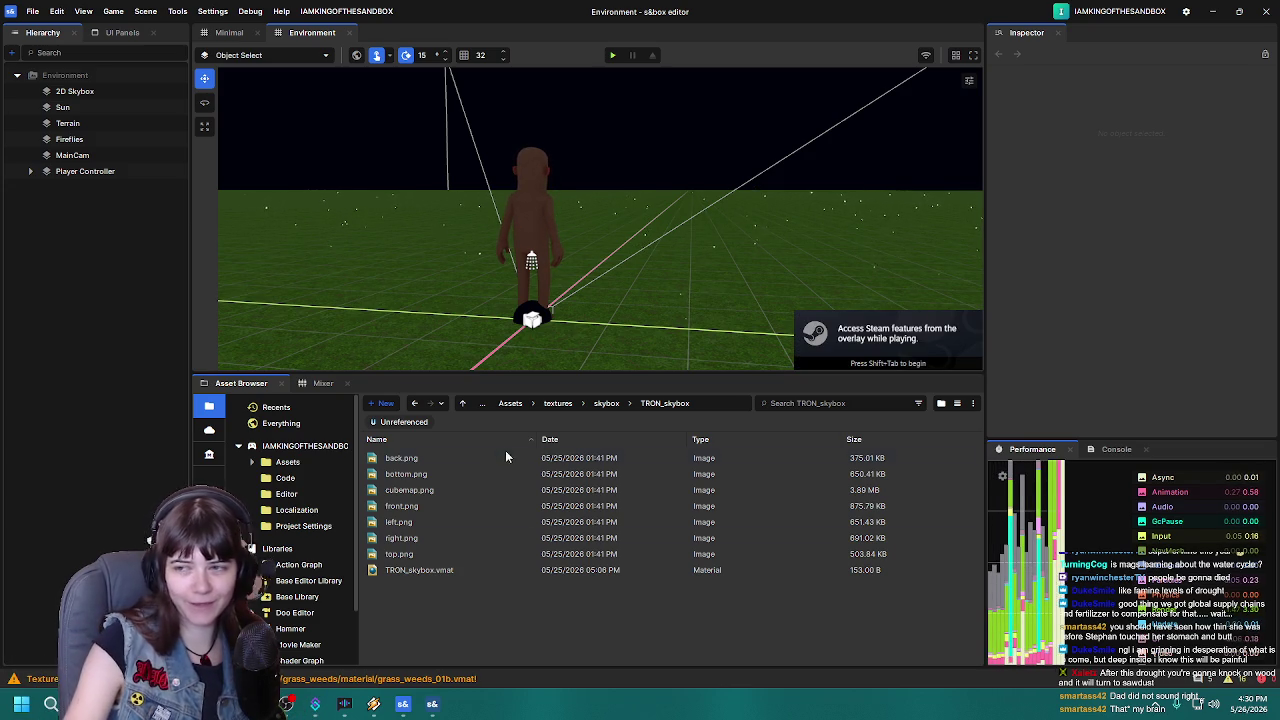
pyautogui.click(598, 404)
pyautogui.click(558, 404)
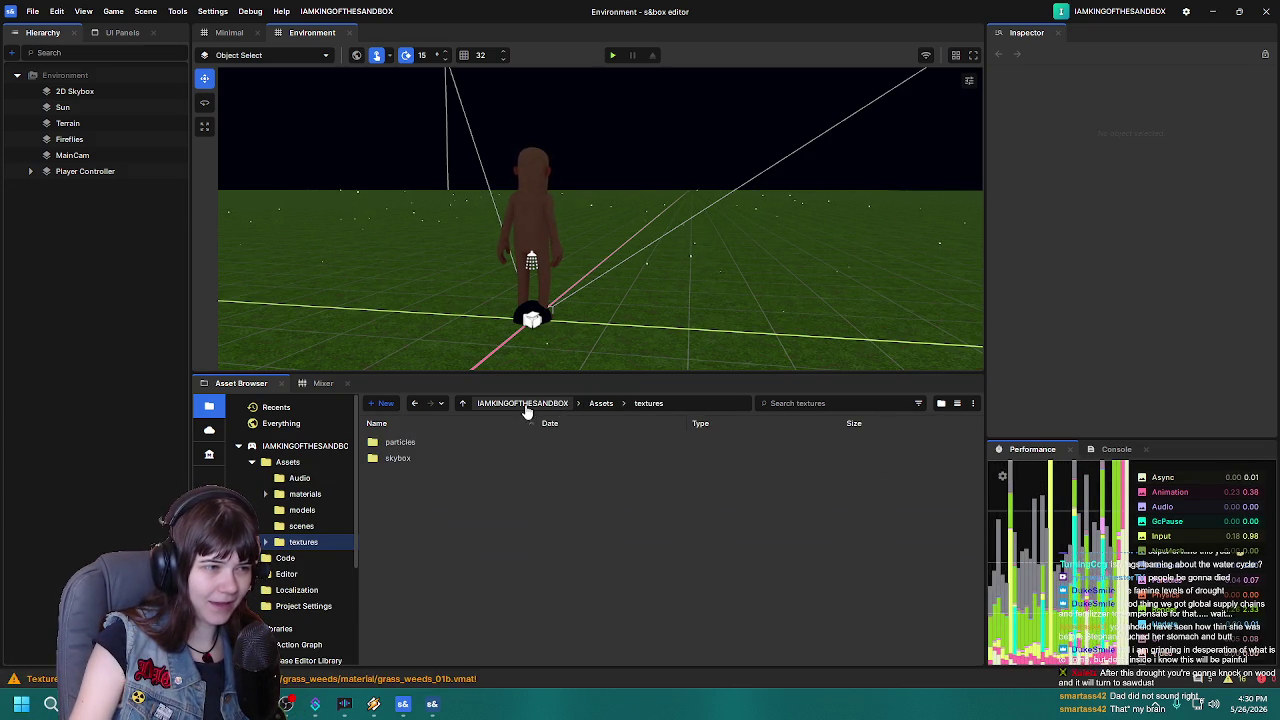
pyautogui.click(515, 404)
pyautogui.doubleClick(397, 442)
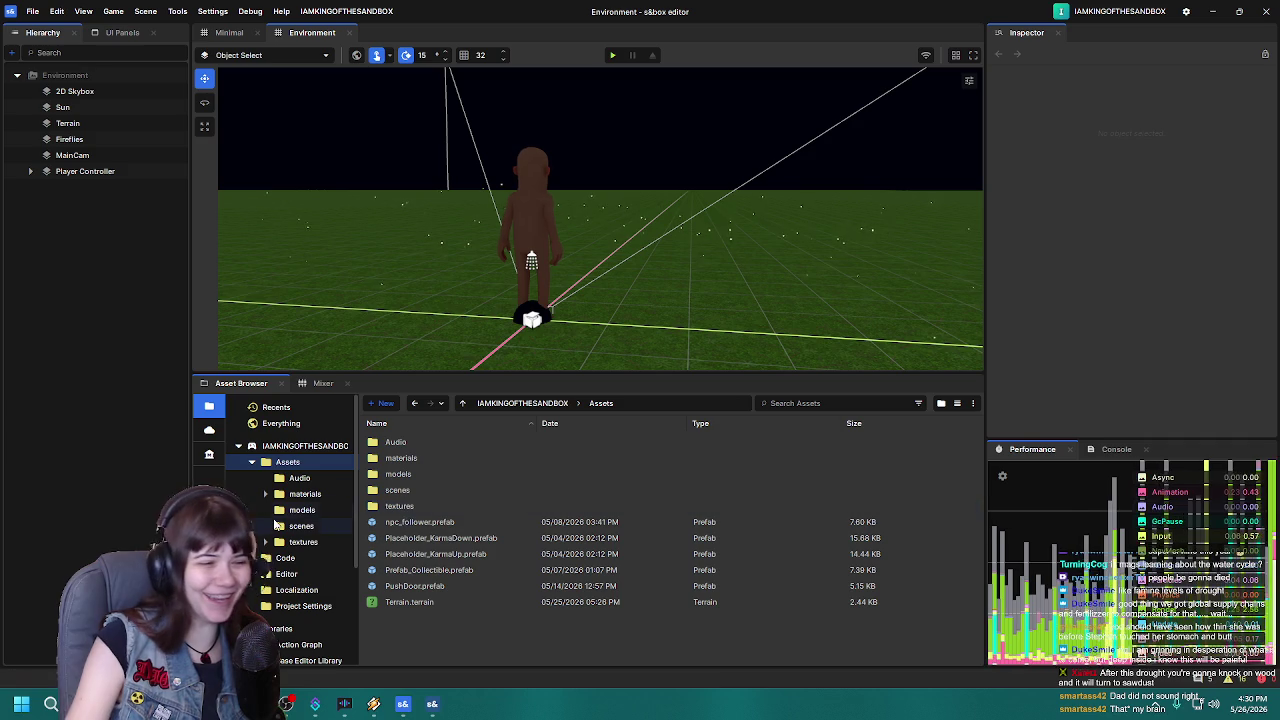
pyautogui.doubleClick(423, 490)
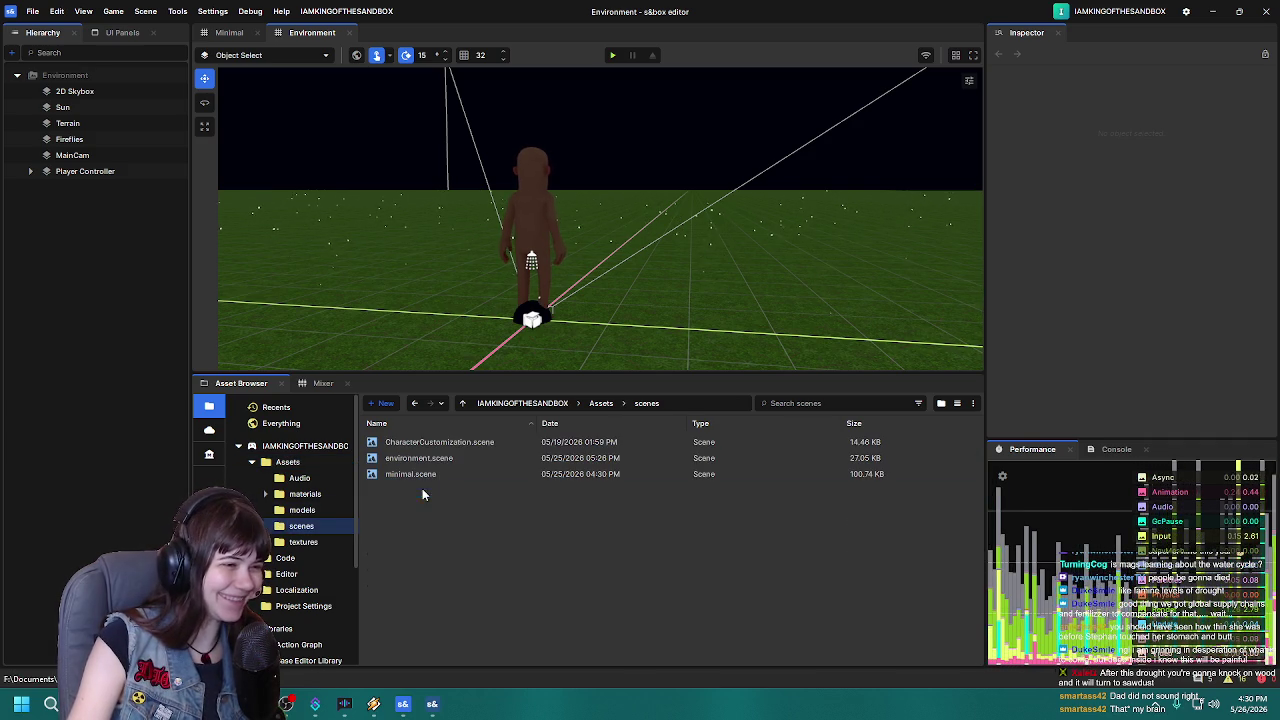
pyautogui.doubleClick(471, 443)
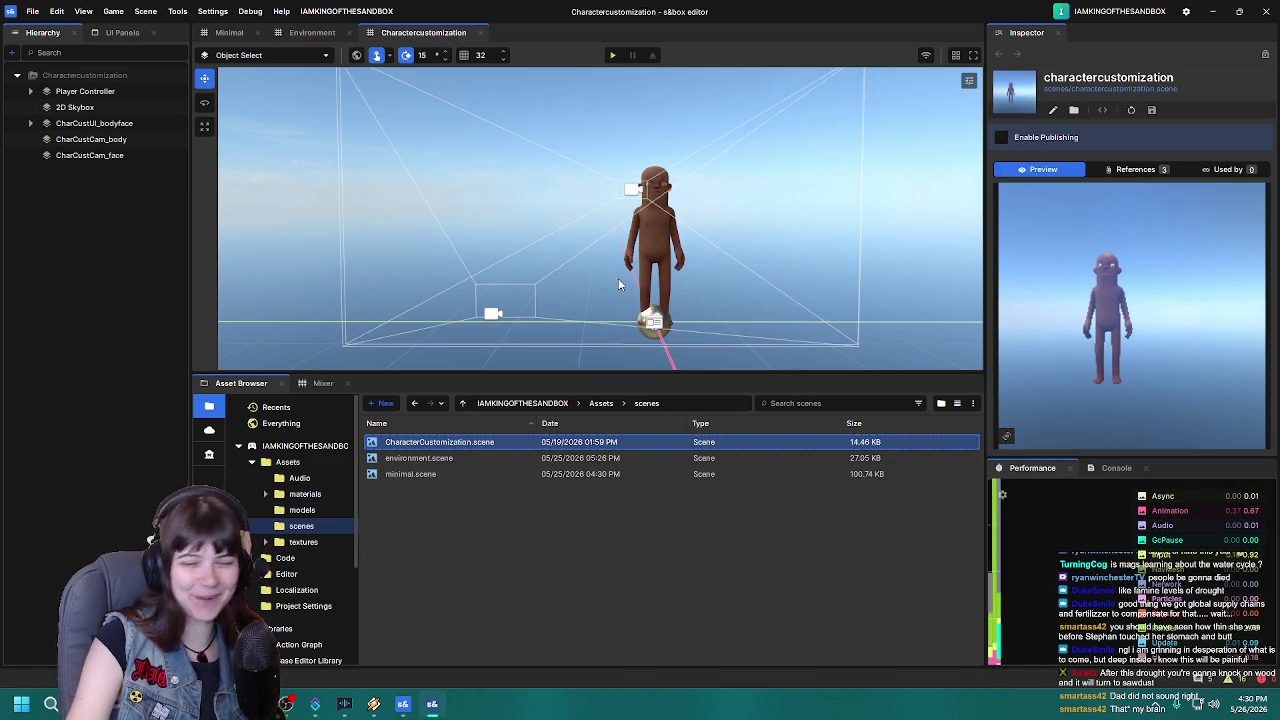
# Step: Play the scene and drag the splitter down to enlarge the game view
pyautogui.click(611, 54)
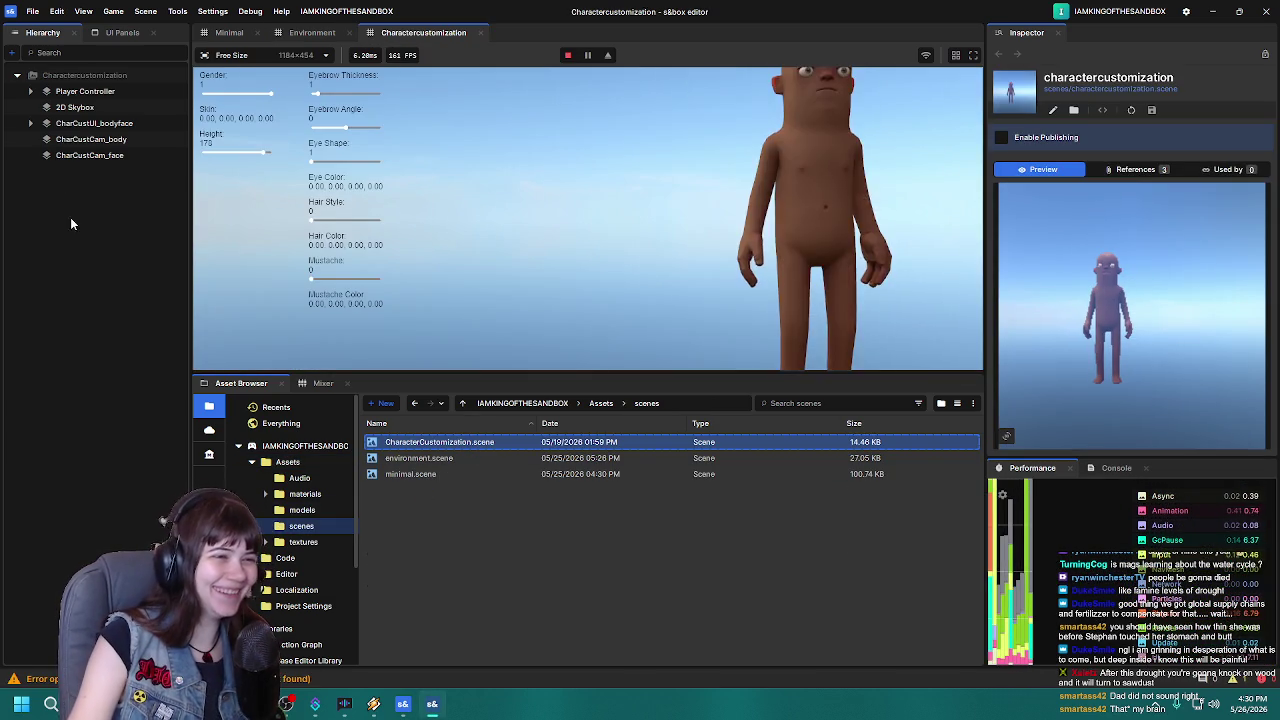
pyautogui.moveTo(668, 371); pyautogui.dragTo(668, 510)
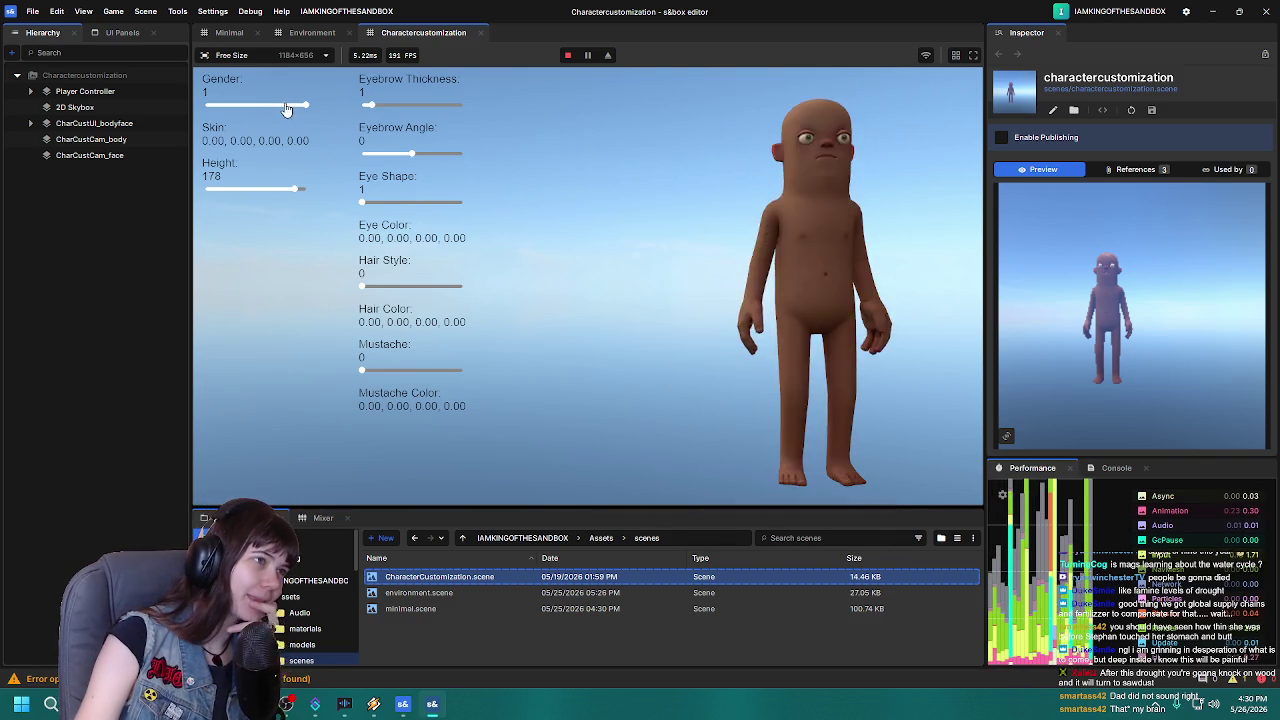
pyautogui.moveTo(305, 107)
pyautogui.mouseDown()
pyautogui.moveTo(210, 110)
pyautogui.moveTo(314, 126)
pyautogui.mouseUp()
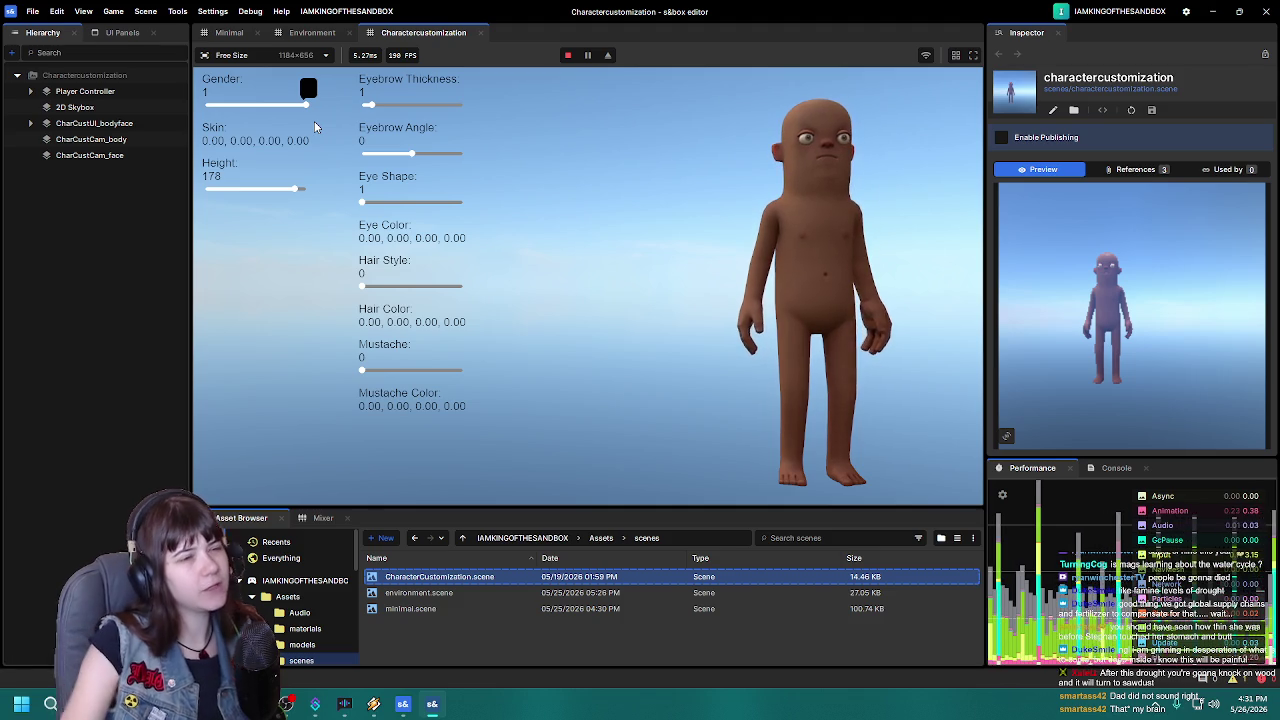
# Step: Lower the character's Height from 178 to 172, then return to Blender
pyautogui.moveTo(295, 196); pyautogui.dragTo(290, 190)
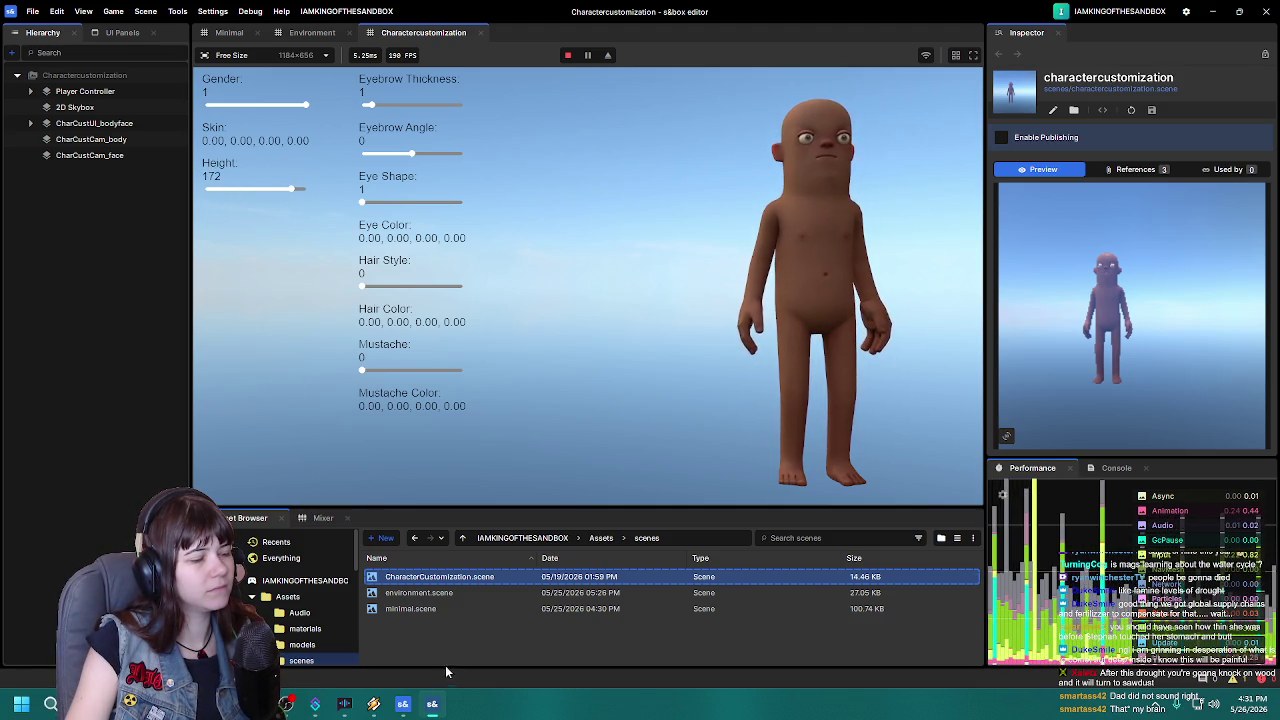
pyautogui.click(284, 702)
pyautogui.moveTo(458, 536)
pyautogui.mouseDown(button='middle')
pyautogui.moveTo(646, 382)
pyautogui.moveTo(614, 371)
pyautogui.moveTo(414, 404)
pyautogui.moveTo(654, 390)
pyautogui.mouseUp(button='middle')
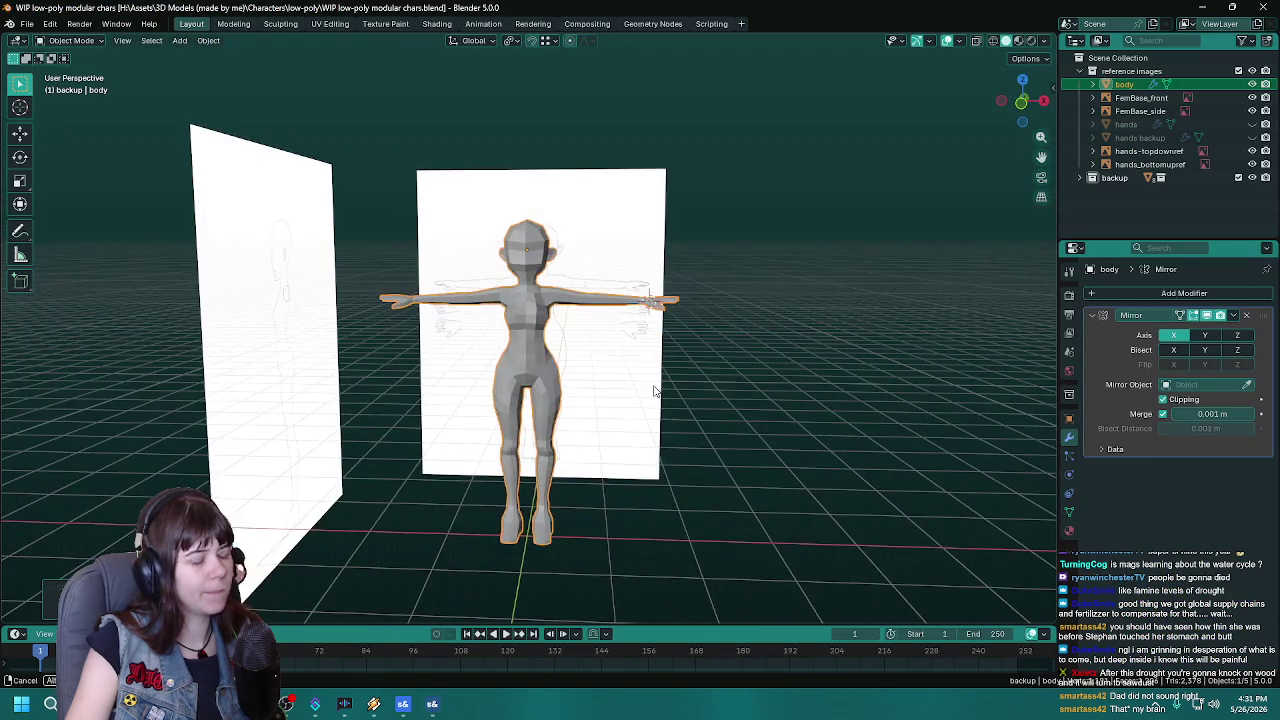
# Step: Snap the 3D cursor to the body's feet with Cursor to Selected and save
pyautogui.press('h')
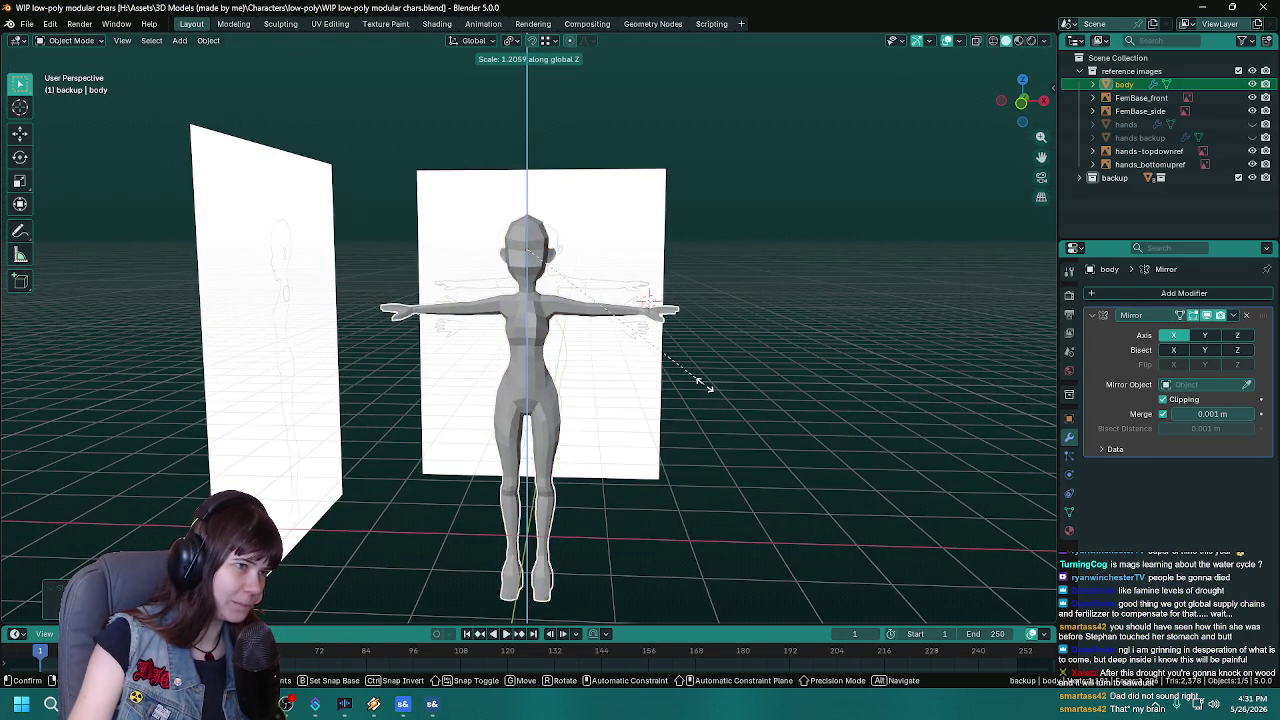
pyautogui.hotkey('alt', 'h')
pyautogui.click(208, 41)
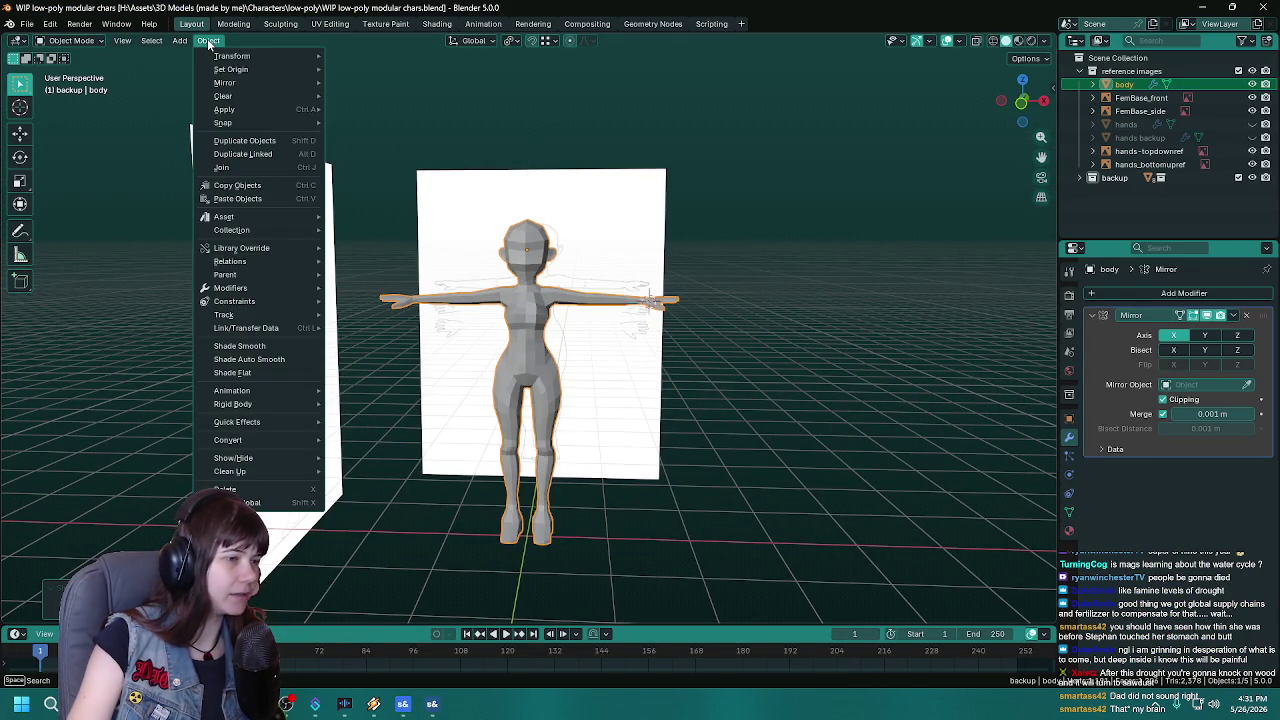
pyautogui.moveTo(223, 123)
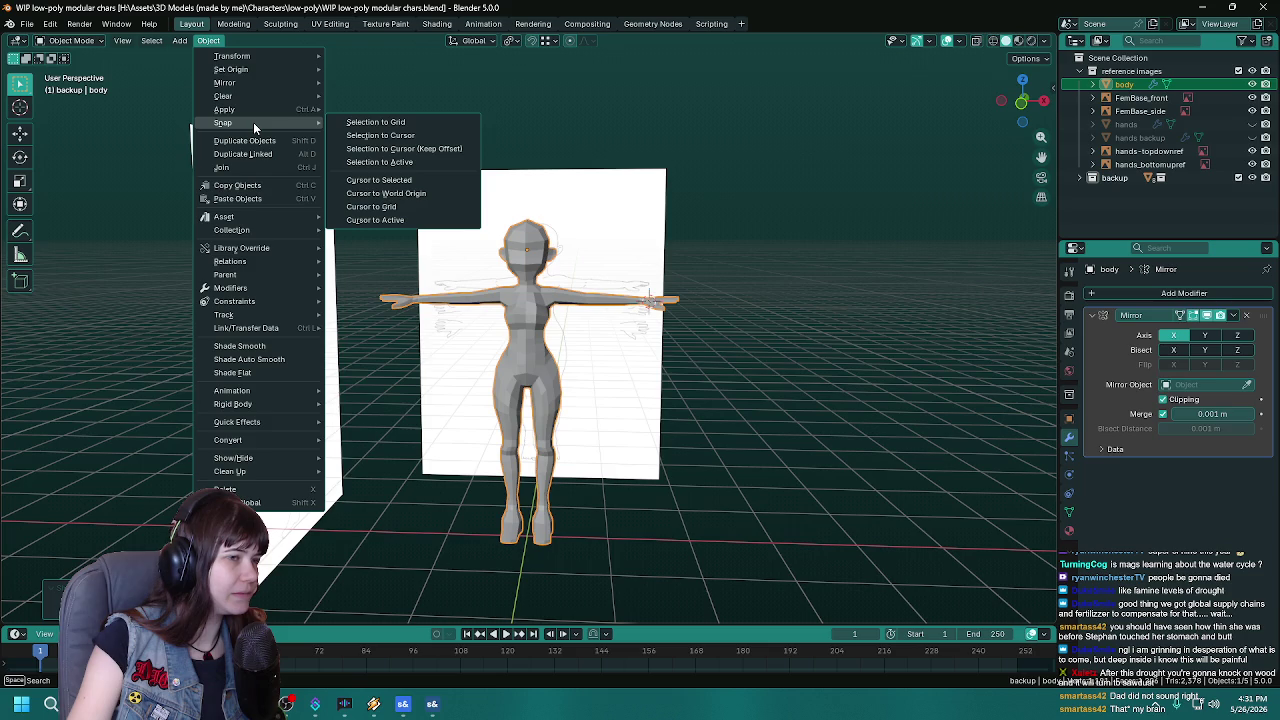
pyautogui.click(413, 185)
pyautogui.moveTo(356, 91)
pyautogui.mouseDown(button='middle')
pyautogui.moveTo(680, 337)
pyautogui.moveTo(176, 46)
pyautogui.mouseUp(button='middle')
pyautogui.hotkey('ctrl', 's')
# Step: Set the body's origin to the 3D cursor and make the pivot point 3D Cursor
pyautogui.click(208, 40)
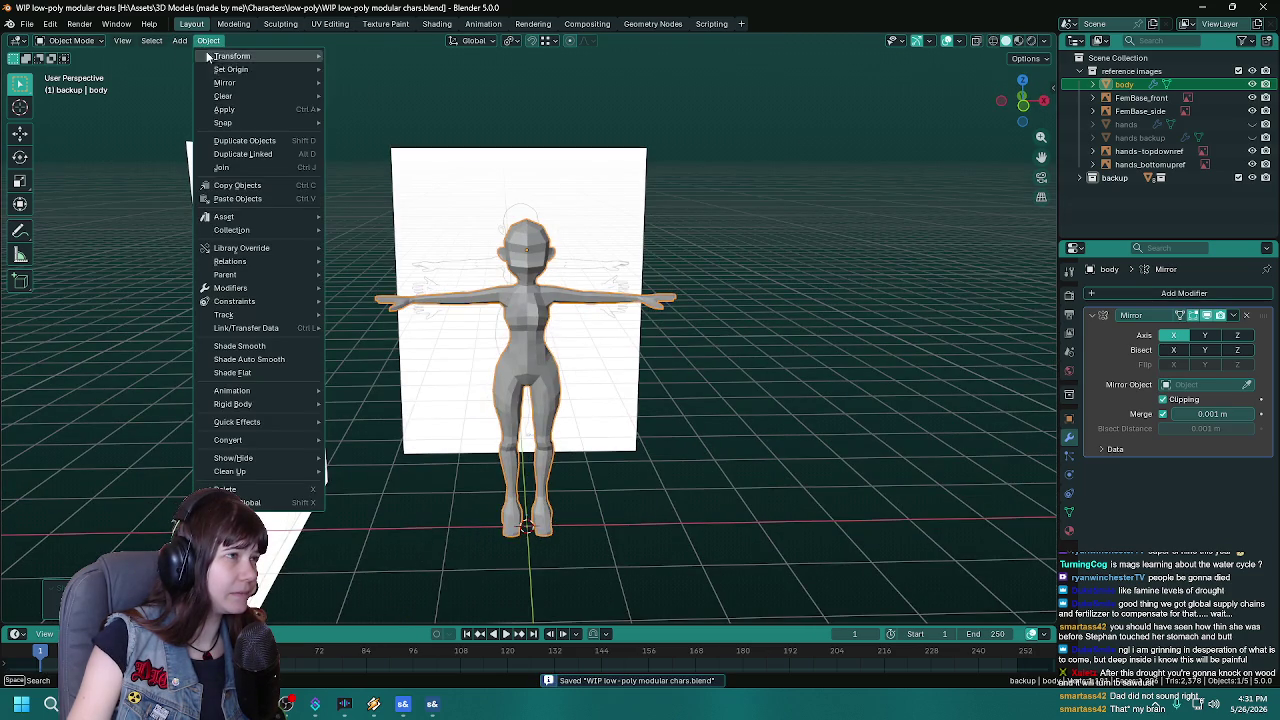
pyautogui.moveTo(231, 69)
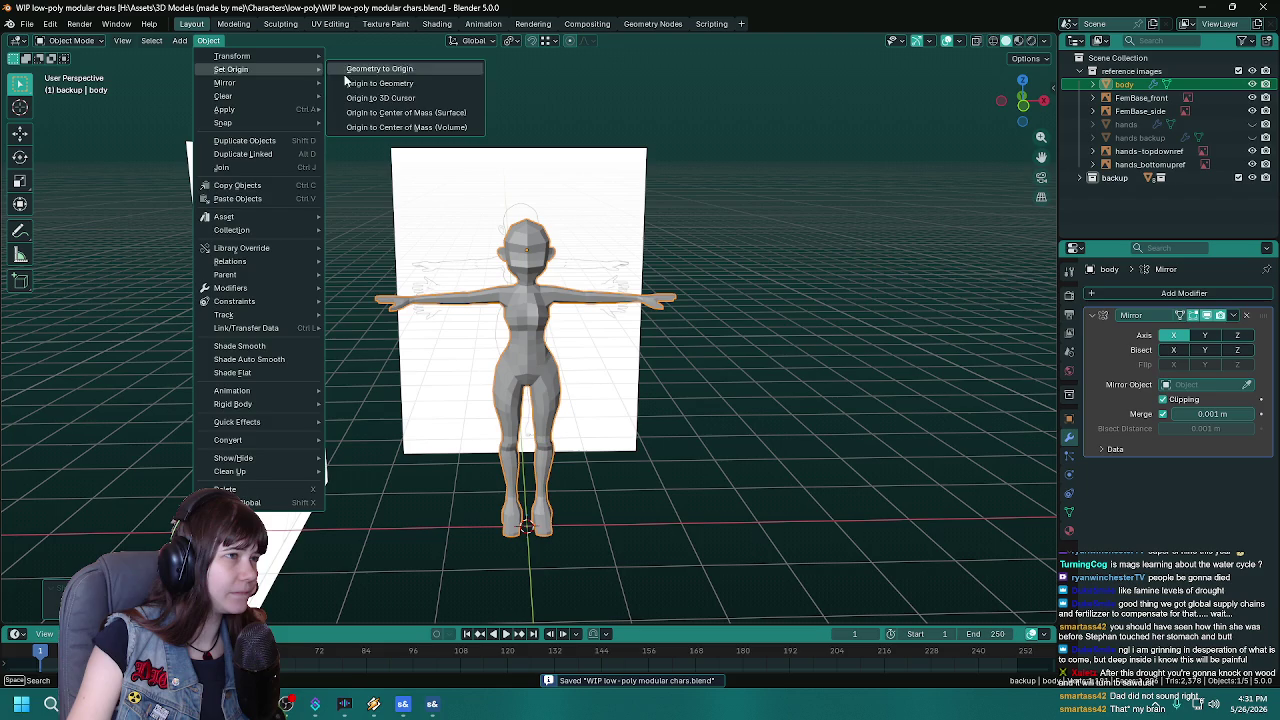
pyautogui.click(377, 97)
pyautogui.moveTo(708, 411)
pyautogui.mouseDown(button='middle')
pyautogui.moveTo(571, 406)
pyautogui.moveTo(700, 408)
pyautogui.moveTo(837, 374)
pyautogui.moveTo(731, 396)
pyautogui.moveTo(740, 364)
pyautogui.mouseUp(button='middle')
pyautogui.scroll(-2, 740, 364)
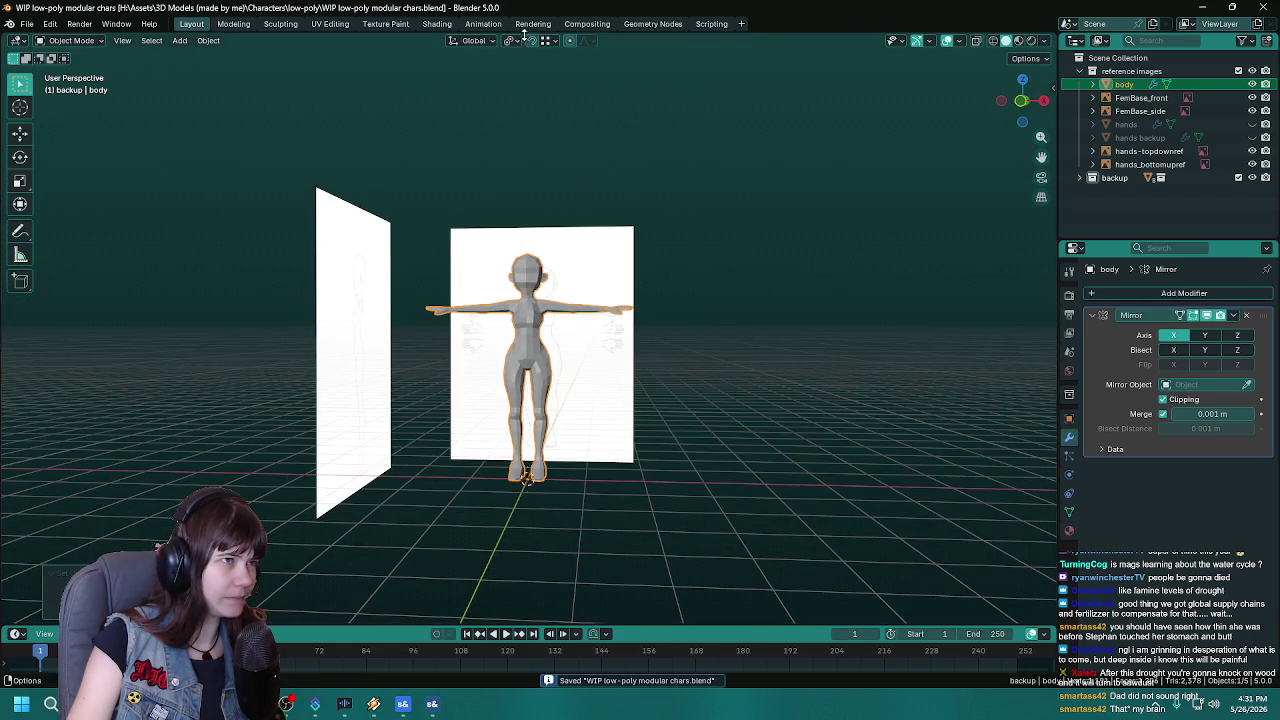
pyautogui.click(511, 40)
pyautogui.click(527, 90)
# Step: Test a Z-axis scale of the body, cancel it, save, and enter Edit Mode
pyautogui.press('s')
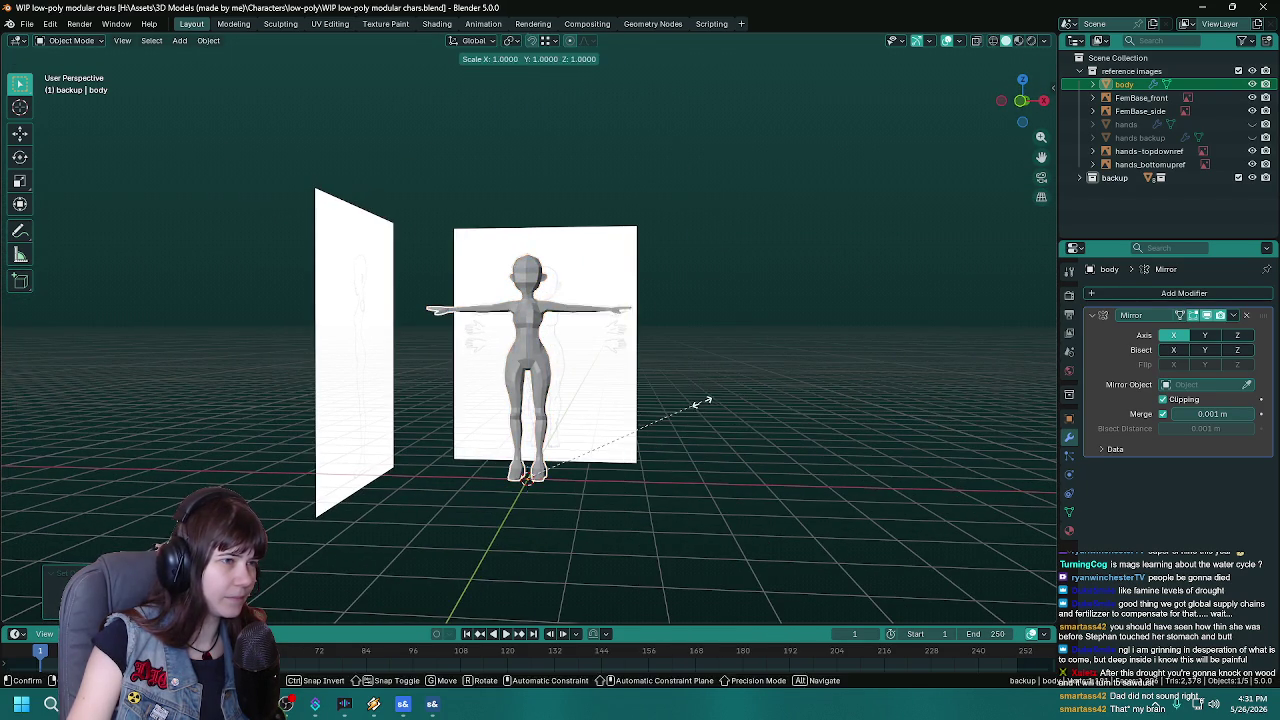
pyautogui.press('z')
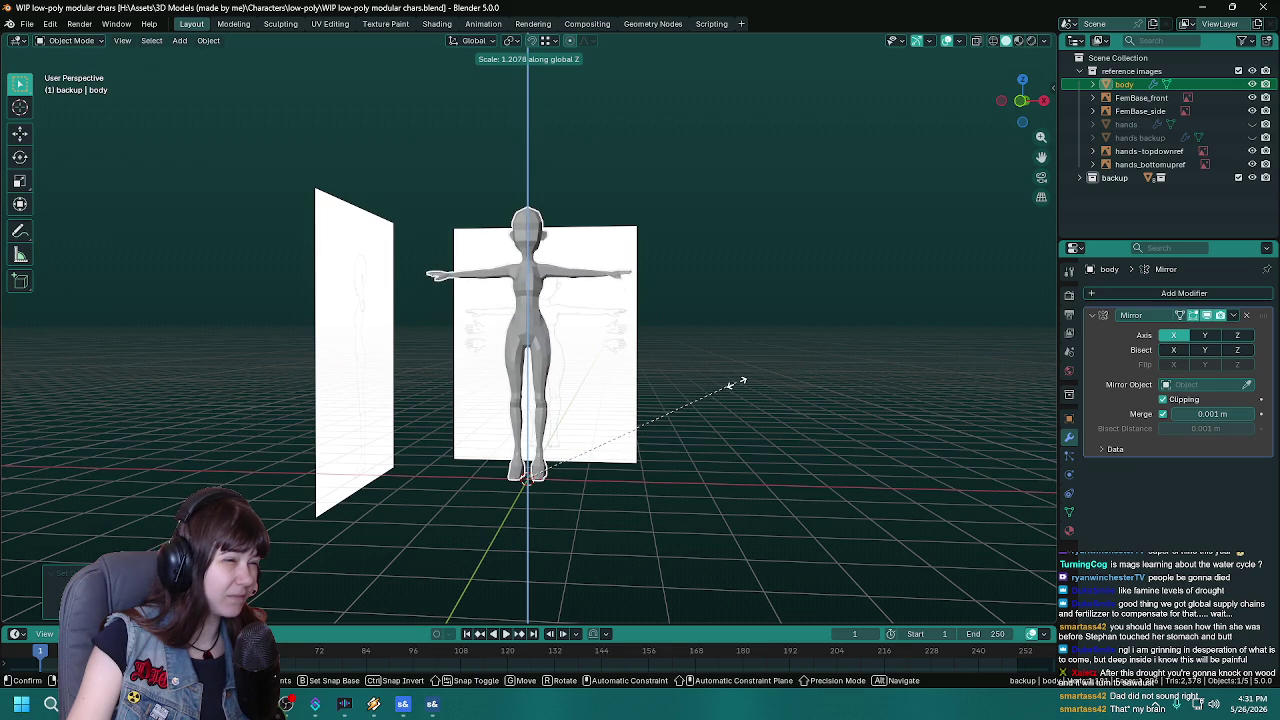
pyautogui.rightClick(677, 392)
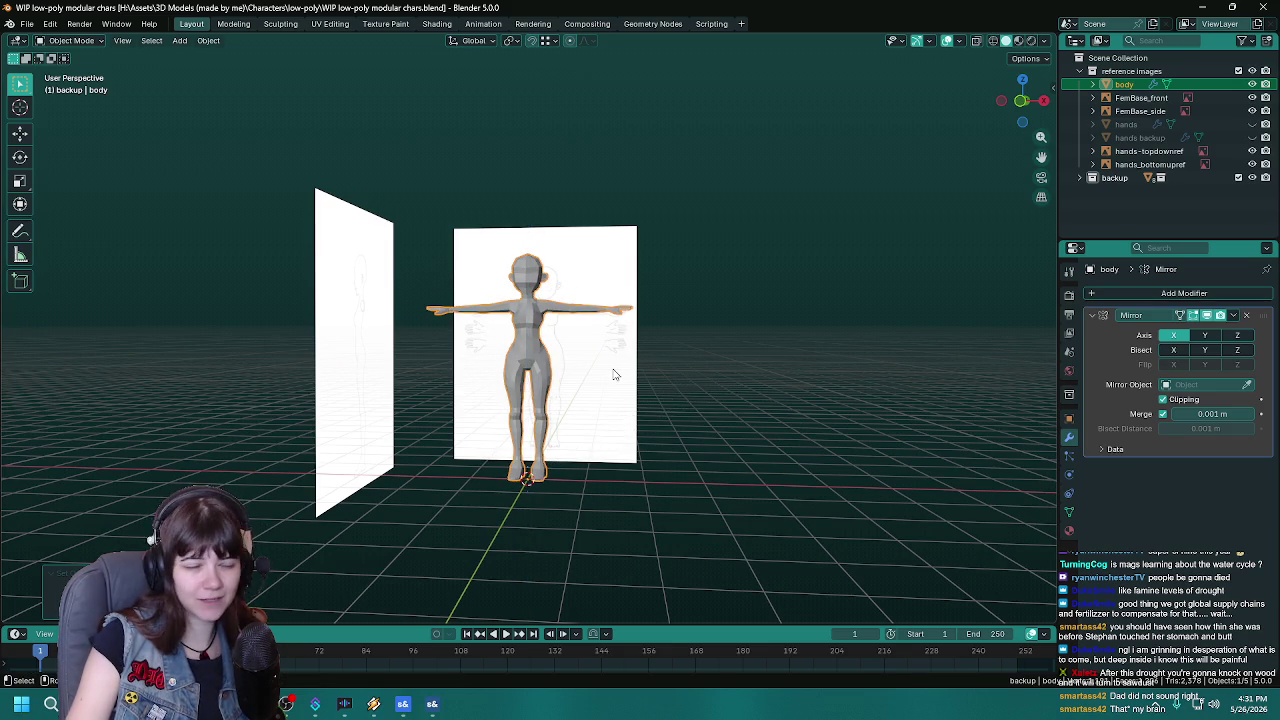
pyautogui.hotkey('ctrl', 's')
pyautogui.scroll(1, 722, 372)
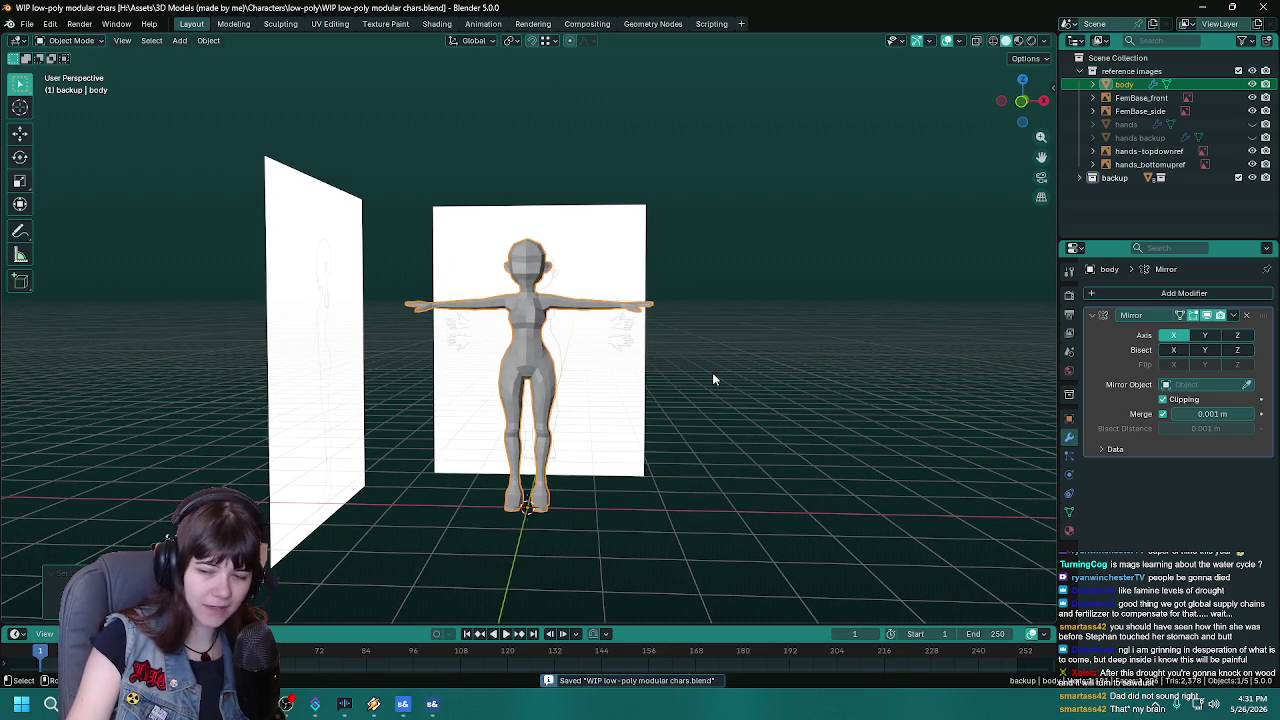
pyautogui.scroll(1, 696, 372)
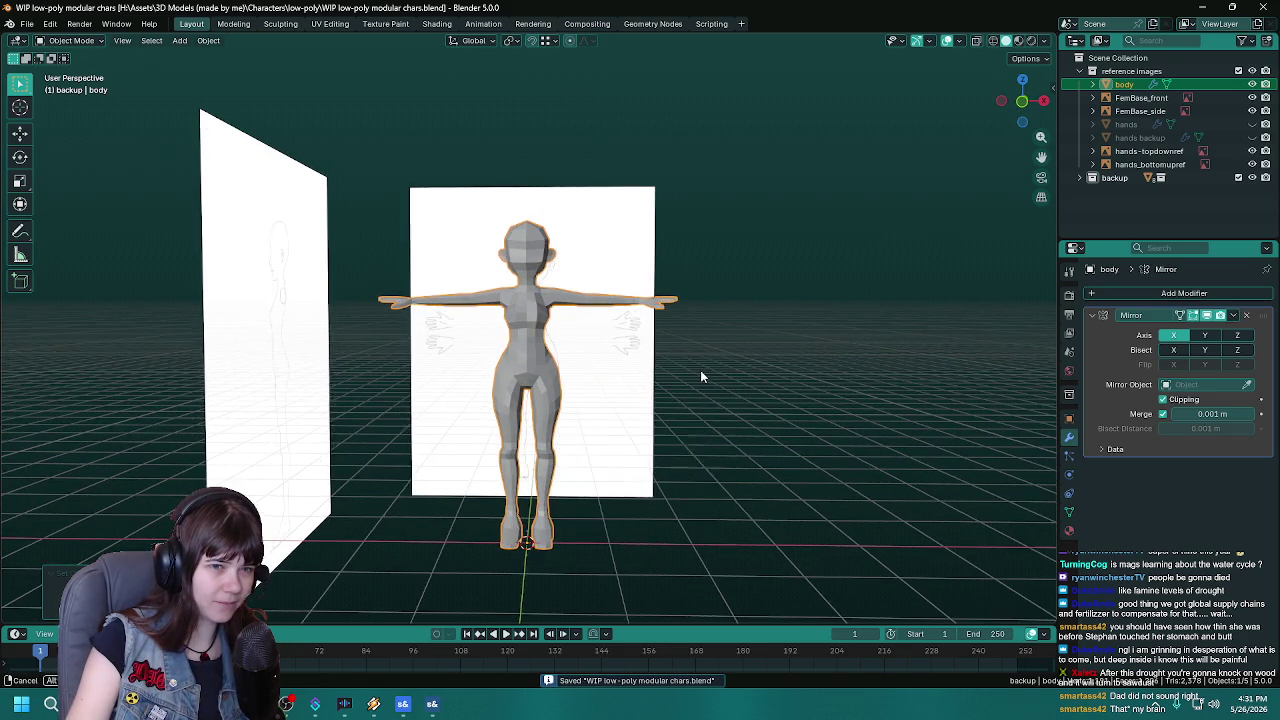
pyautogui.press('Tab')
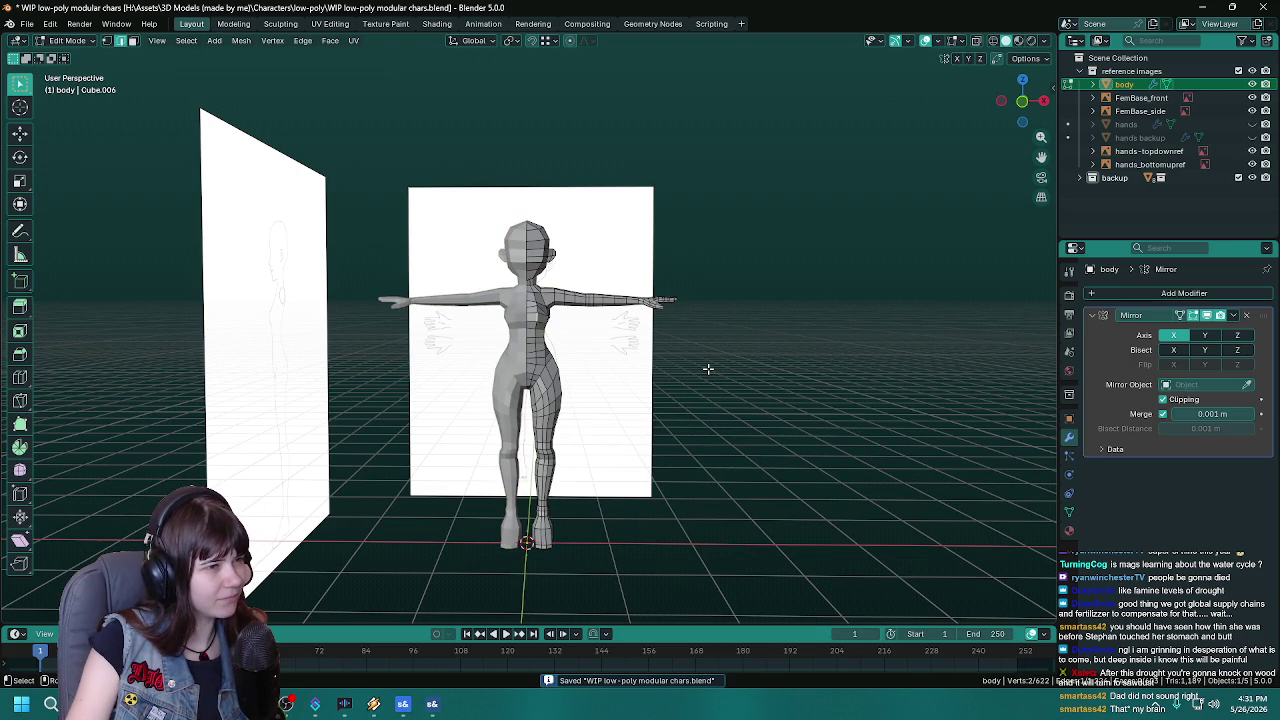
# Step: Box-select the right half of the mesh in front view using wireframe shading
pyautogui.press('z')
pyautogui.scroll(1, 590, 335)
pyautogui.scroll(1, 584, 337)
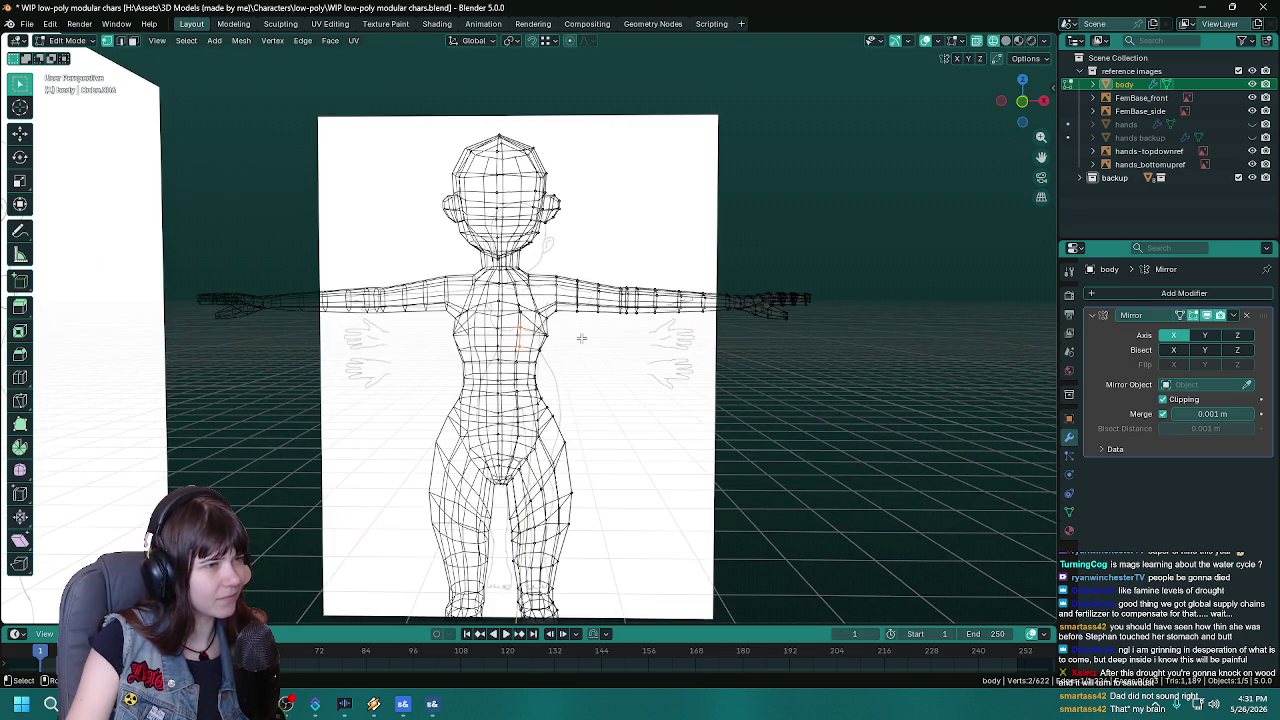
pyautogui.press('KP_1')
pyautogui.scroll(-3, 581, 338)
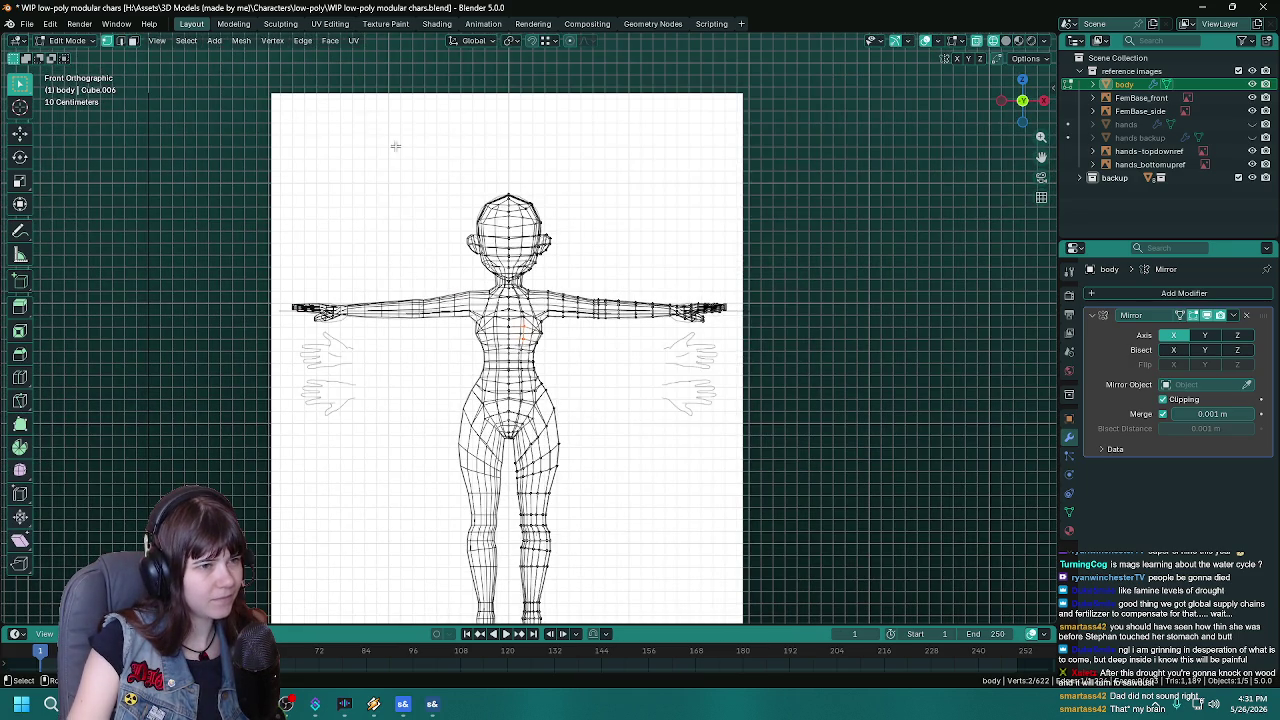
pyautogui.moveTo(699, 362); pyautogui.dragTo(817, 365)
pyautogui.press('z')
pyautogui.click(654, 388)
pyautogui.scroll(-2, 711, 314)
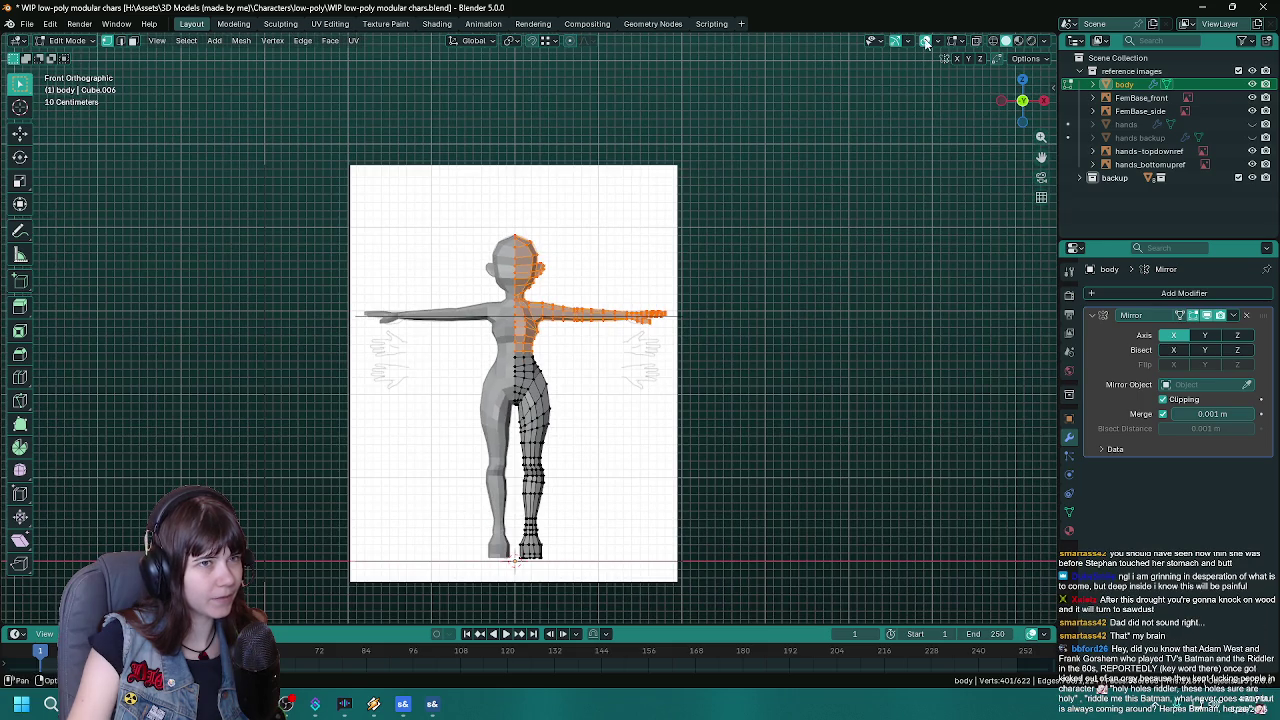
# Step: Hide overlays, set the pivot to 3D Cursor, and test a Z scale before cancelling
pyautogui.click(926, 41)
pyautogui.scroll(1, 660, 370)
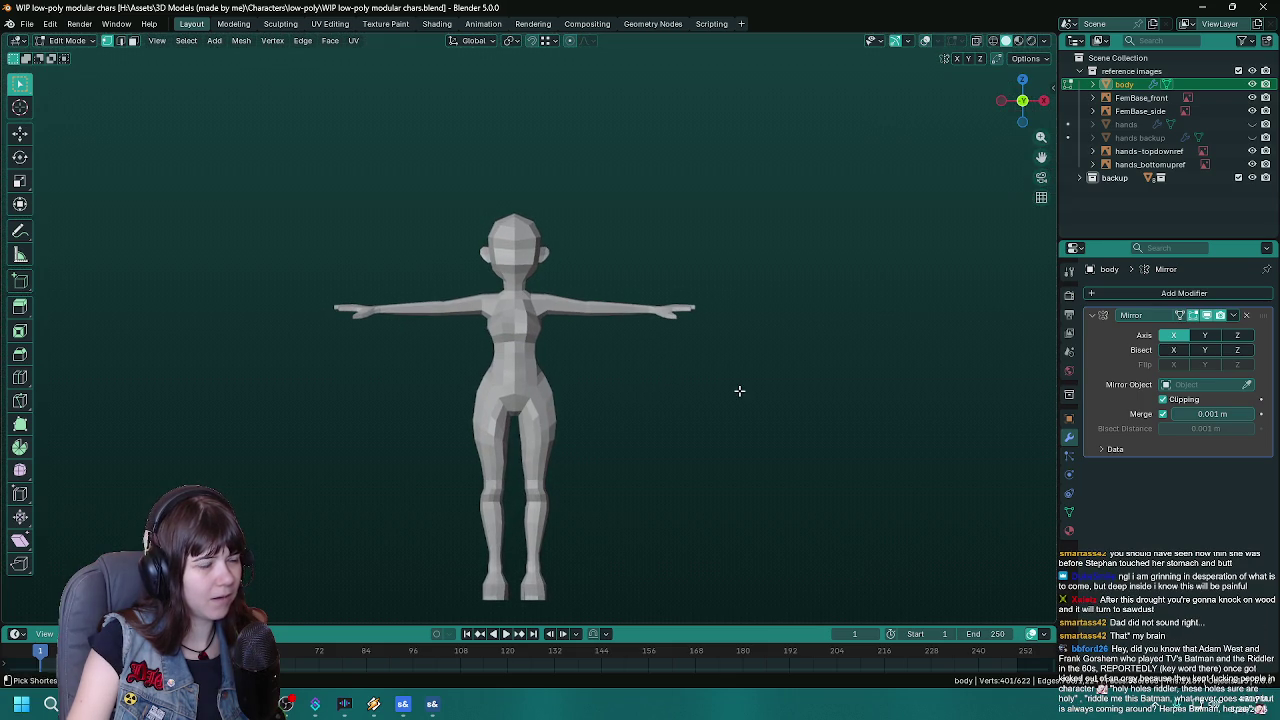
pyautogui.press('s')
pyautogui.press('Escape')
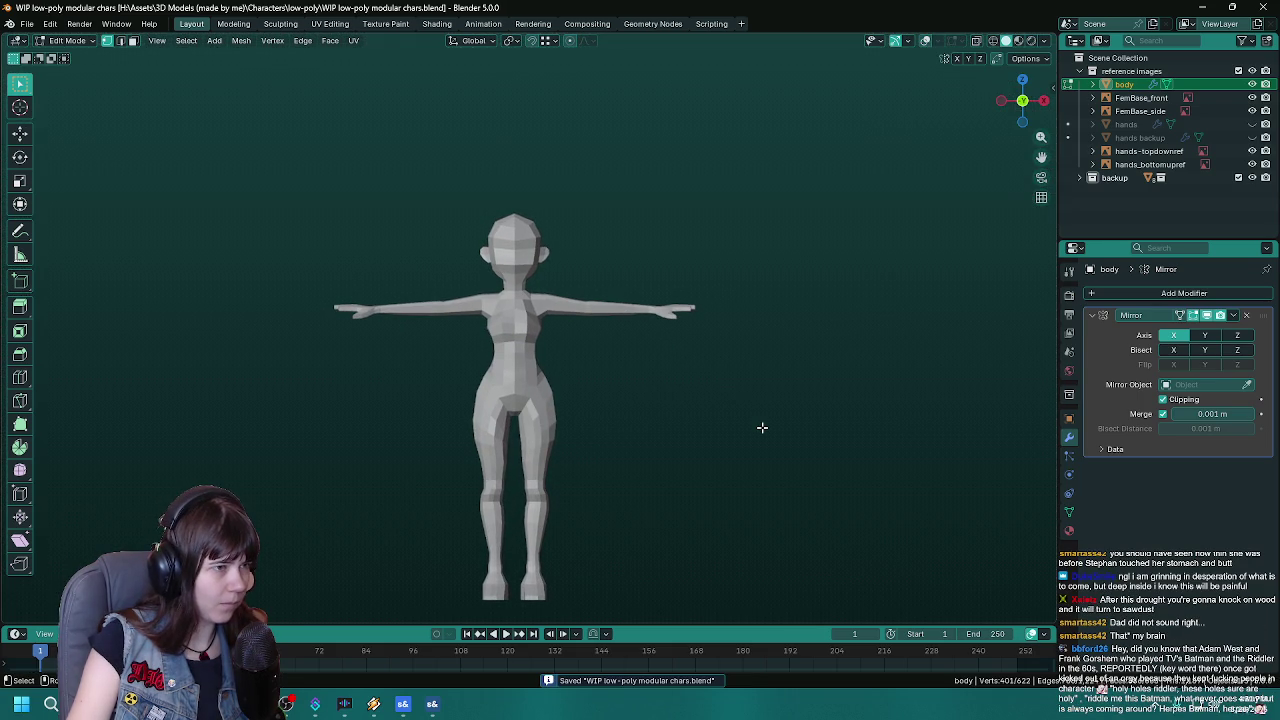
pyautogui.click(512, 41)
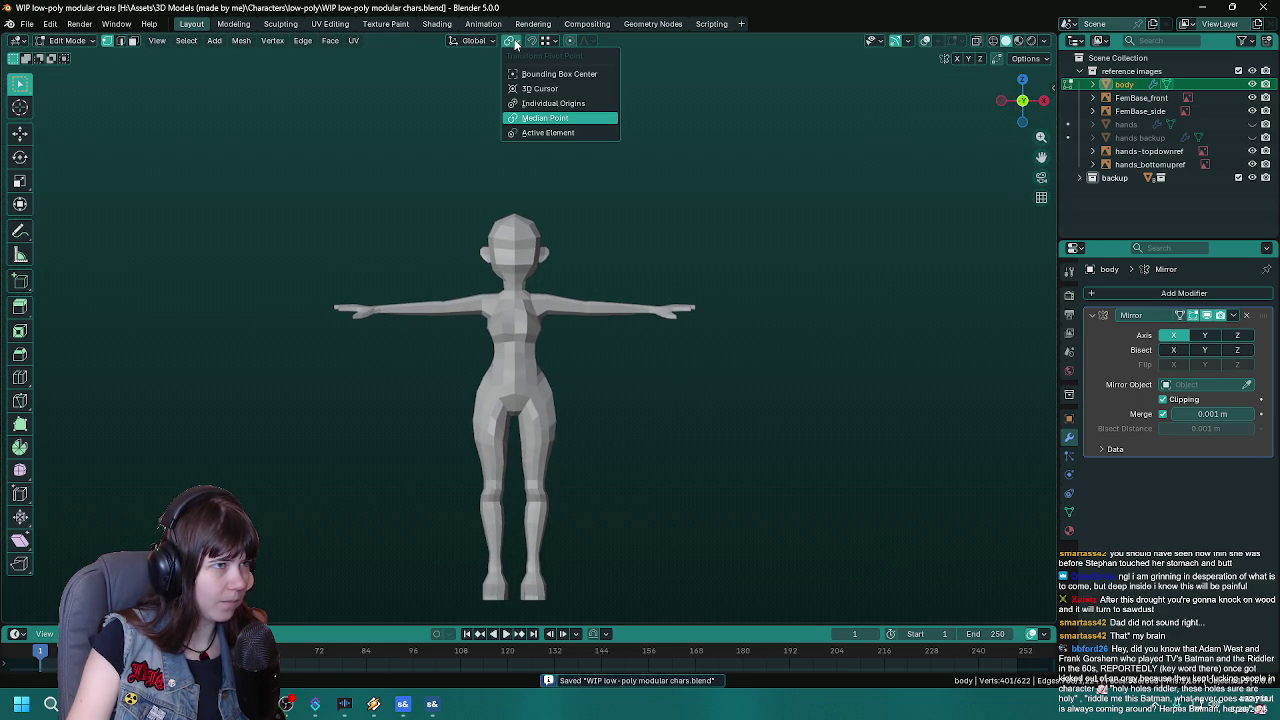
pyautogui.click(537, 90)
pyautogui.press('s')
pyautogui.press('z')
pyautogui.rightClick(913, 321)
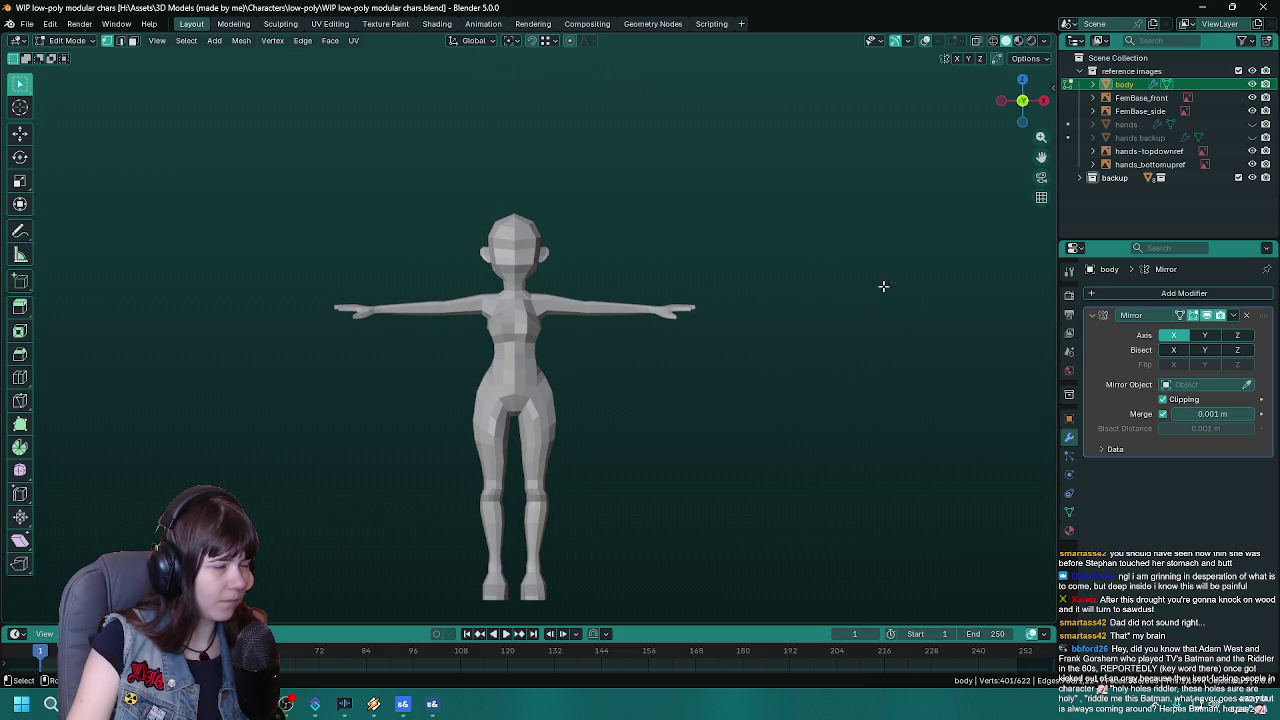
# Step: Reset the pivot to Median Point, show wireframe with overlays on, and select the waist loop
pyautogui.click(508, 41)
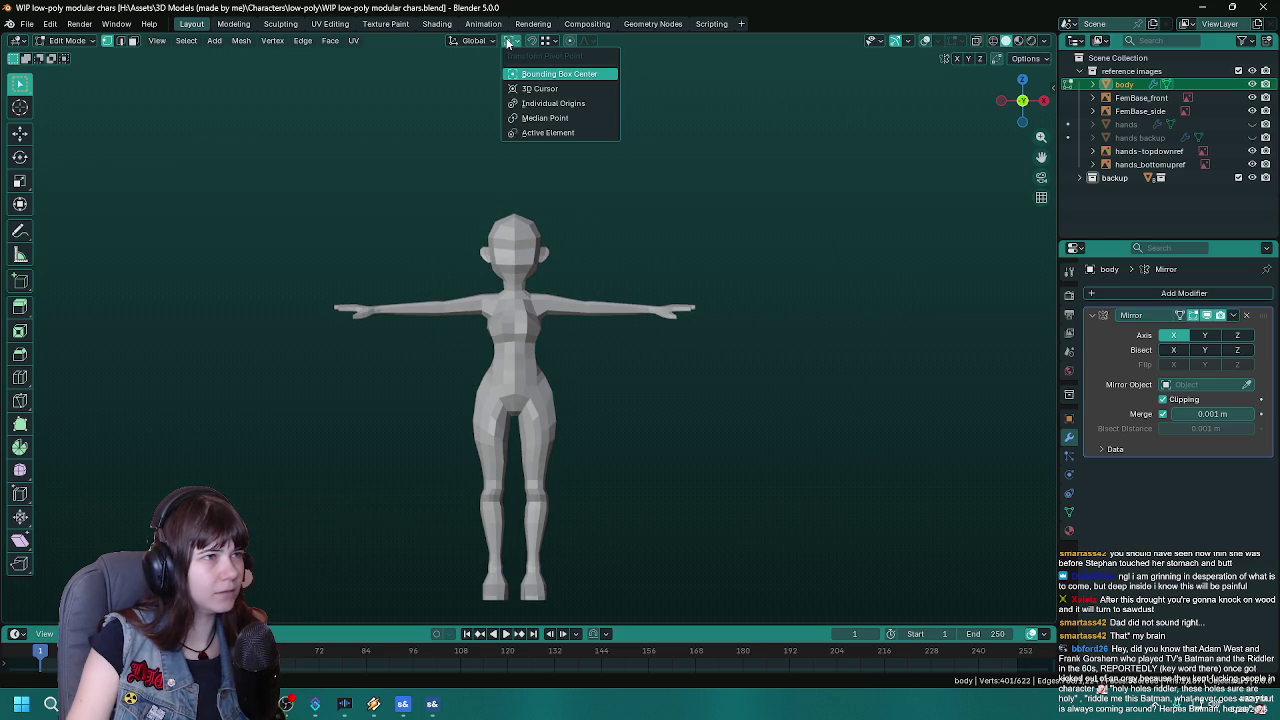
pyautogui.click(552, 119)
pyautogui.press('z')
pyautogui.click(655, 236)
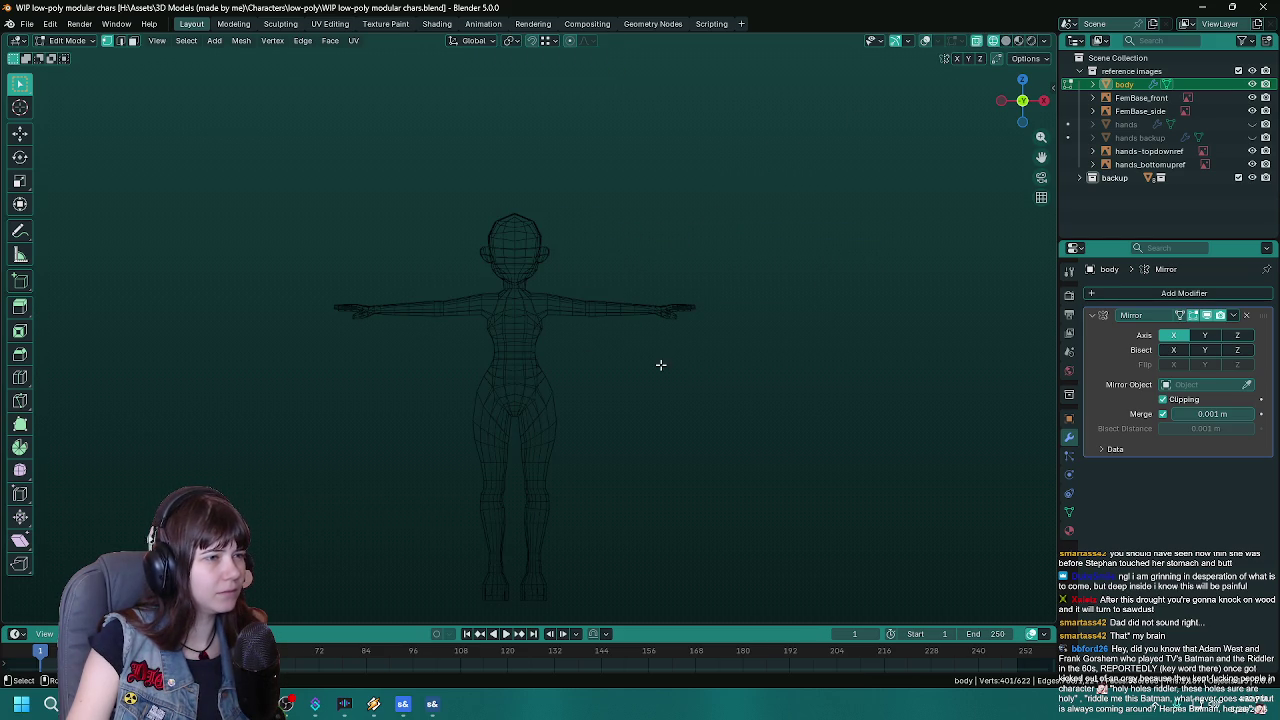
pyautogui.click(925, 41)
pyautogui.moveTo(743, 214)
pyautogui.mouseDown(button='middle')
pyautogui.moveTo(620, 235)
pyautogui.moveTo(588, 312)
pyautogui.moveTo(641, 303)
pyautogui.mouseUp(button='middle')
pyautogui.scroll(3, 602, 239)
pyautogui.keyDown('alt'); pyautogui.click(549, 266); pyautogui.keyUp('alt')
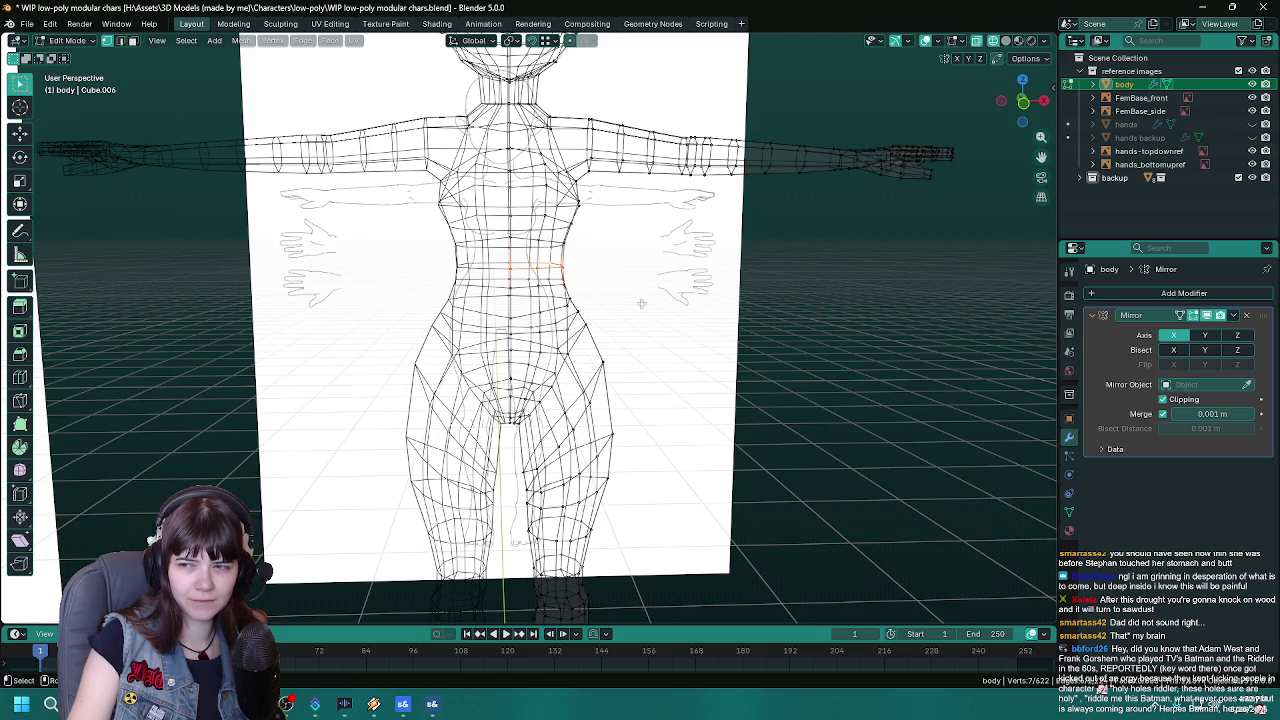
# Step: Orbit around the wireframe body and save the file
pyautogui.moveTo(621, 307)
pyautogui.mouseDown(button='middle')
pyautogui.moveTo(587, 310)
pyautogui.moveTo(613, 306)
pyautogui.mouseUp(button='middle')
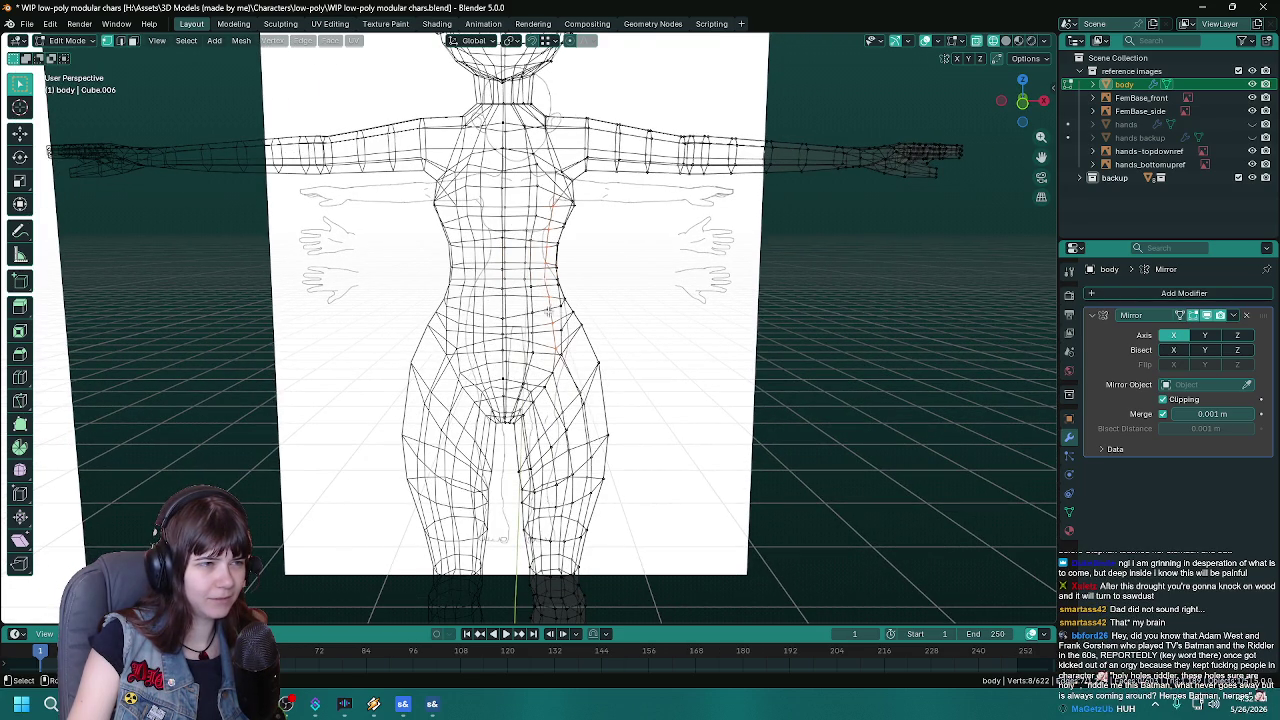
pyautogui.moveTo(649, 318)
pyautogui.mouseDown(button='middle')
pyautogui.moveTo(651, 292)
pyautogui.moveTo(650, 303)
pyautogui.mouseUp(button='middle')
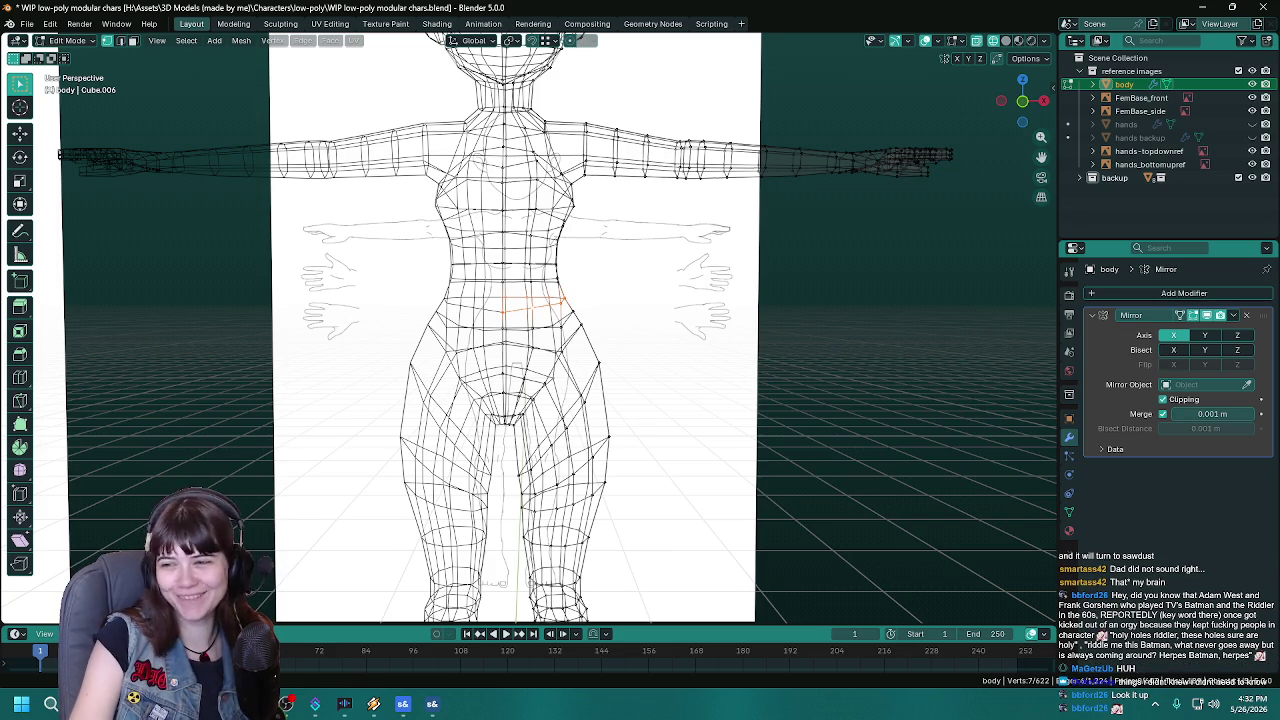
pyautogui.scroll(2, 604, 396)
pyautogui.hotkey('ctrl', 's')
# Step: Browse the Mesh Mirror and Pivot Point menus without changes, clear the waist selection, and save
pyautogui.moveTo(604, 396); pyautogui.dragTo(516, 326, button='middle')
pyautogui.click(241, 40)
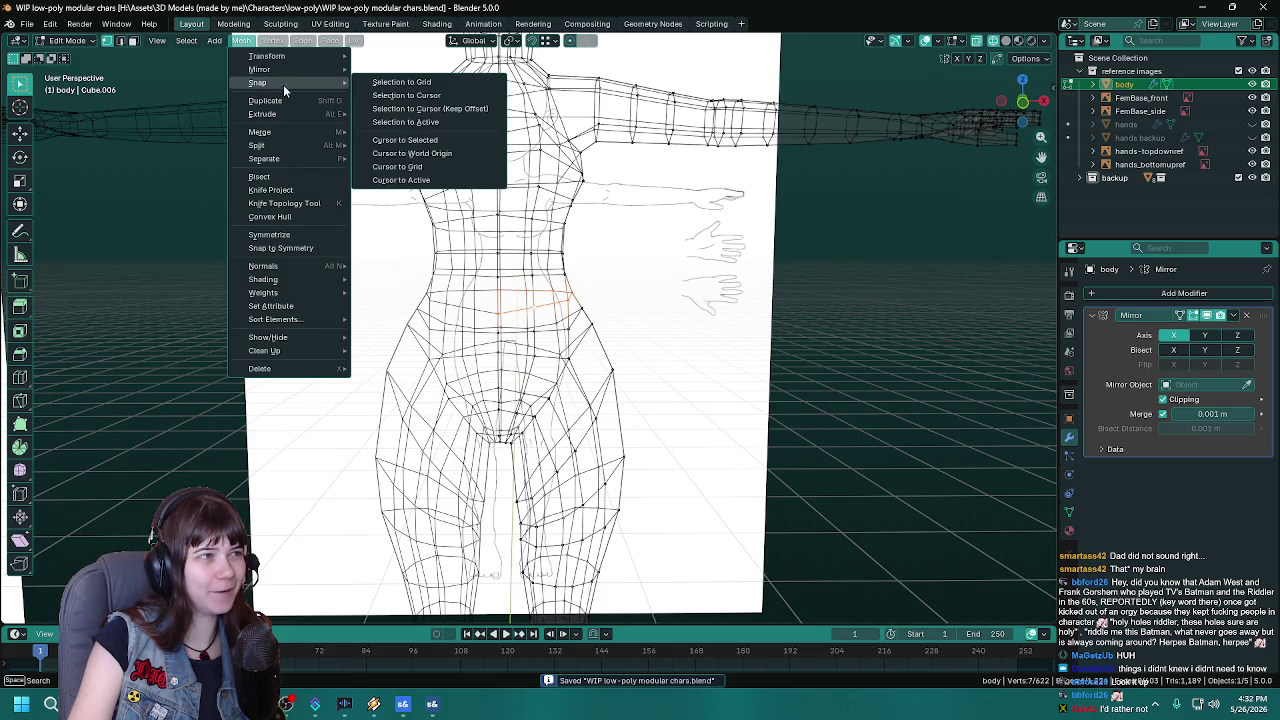
pyautogui.click(430, 142)
pyautogui.moveTo(538, 296); pyautogui.dragTo(643, 250, button='middle')
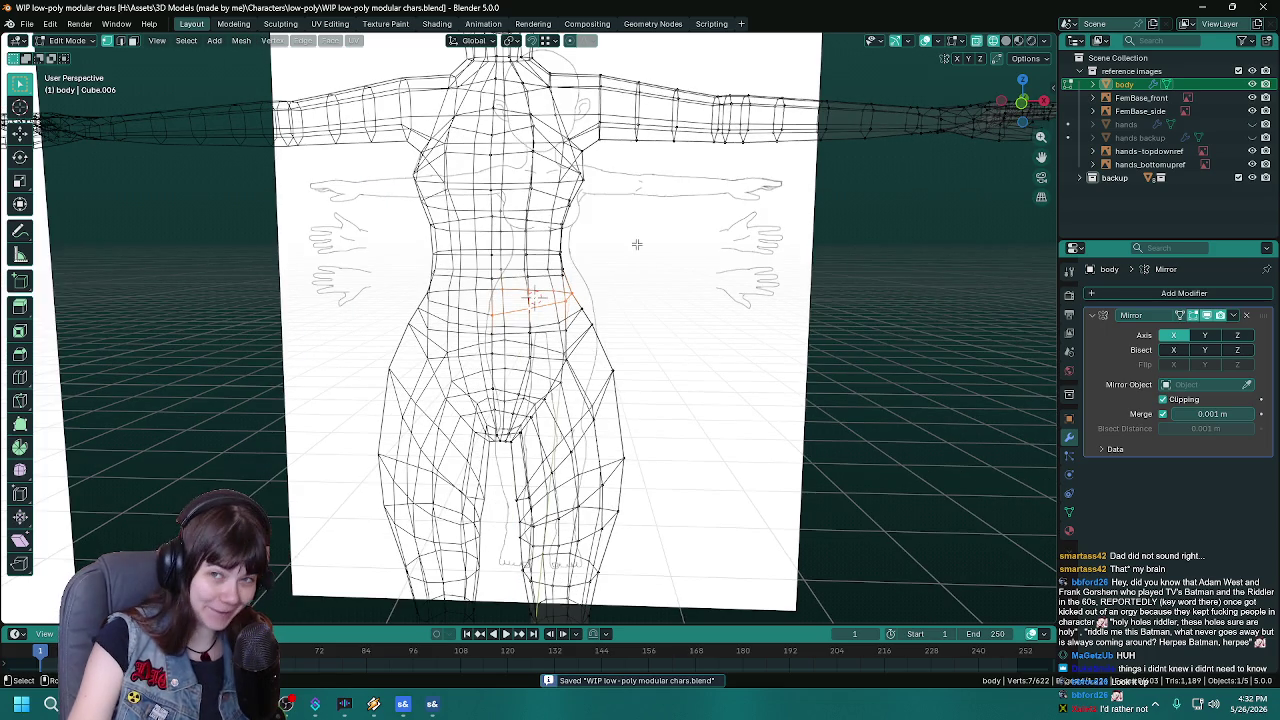
pyautogui.click(511, 40)
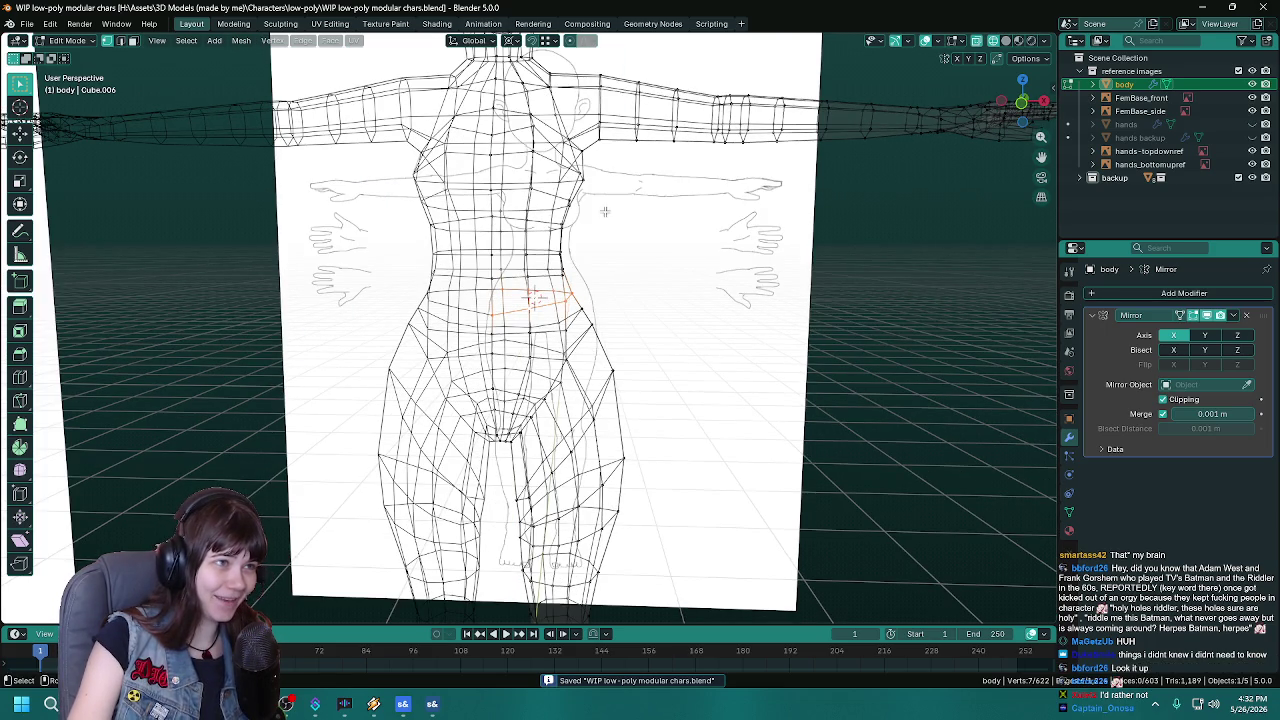
pyautogui.click(512, 40)
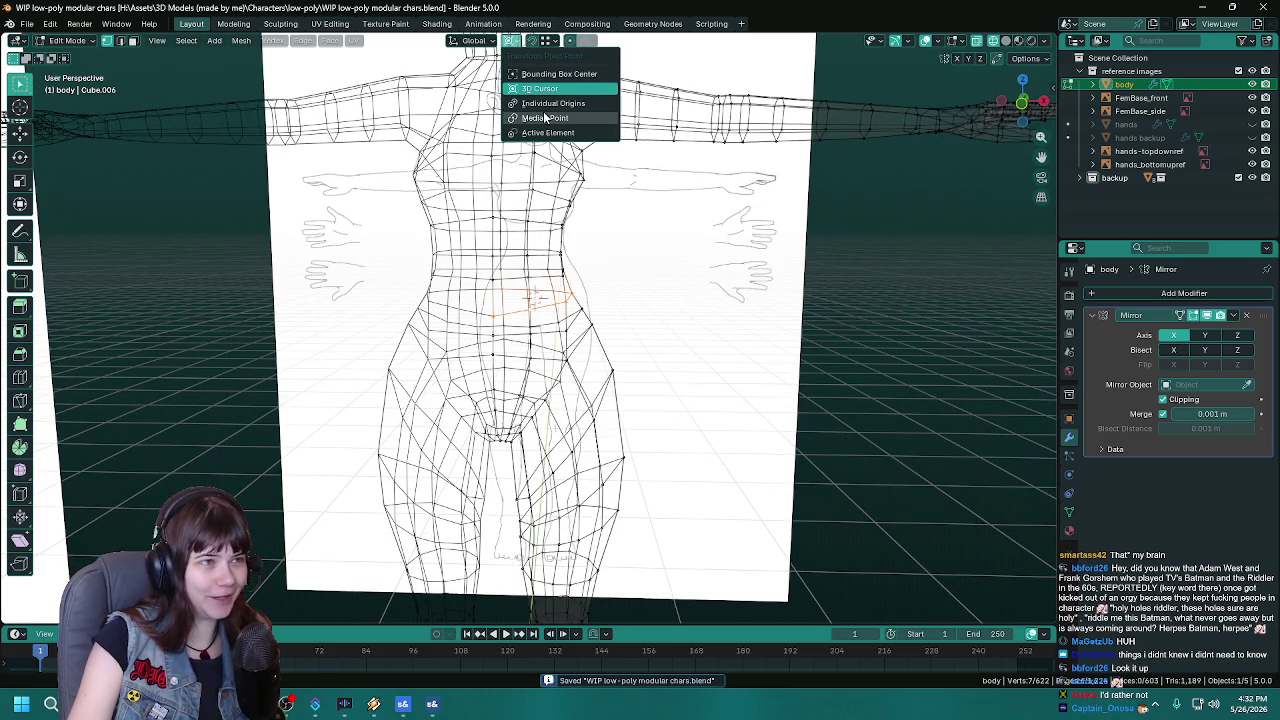
pyautogui.click(890, 352)
pyautogui.moveTo(890, 352); pyautogui.dragTo(662, 298, button='middle')
pyautogui.hotkey('ctrl', 's')
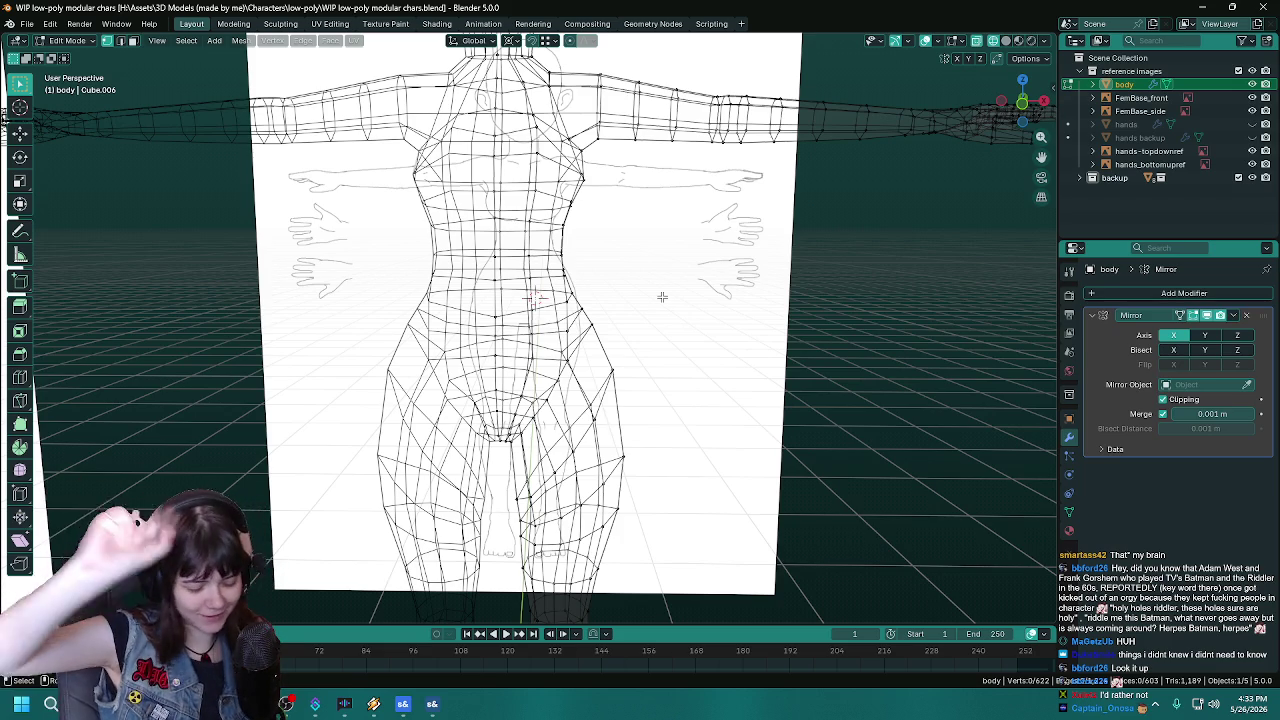
# Step: Select all vertices, save, and frame the body in front orthographic view
pyautogui.press('a')
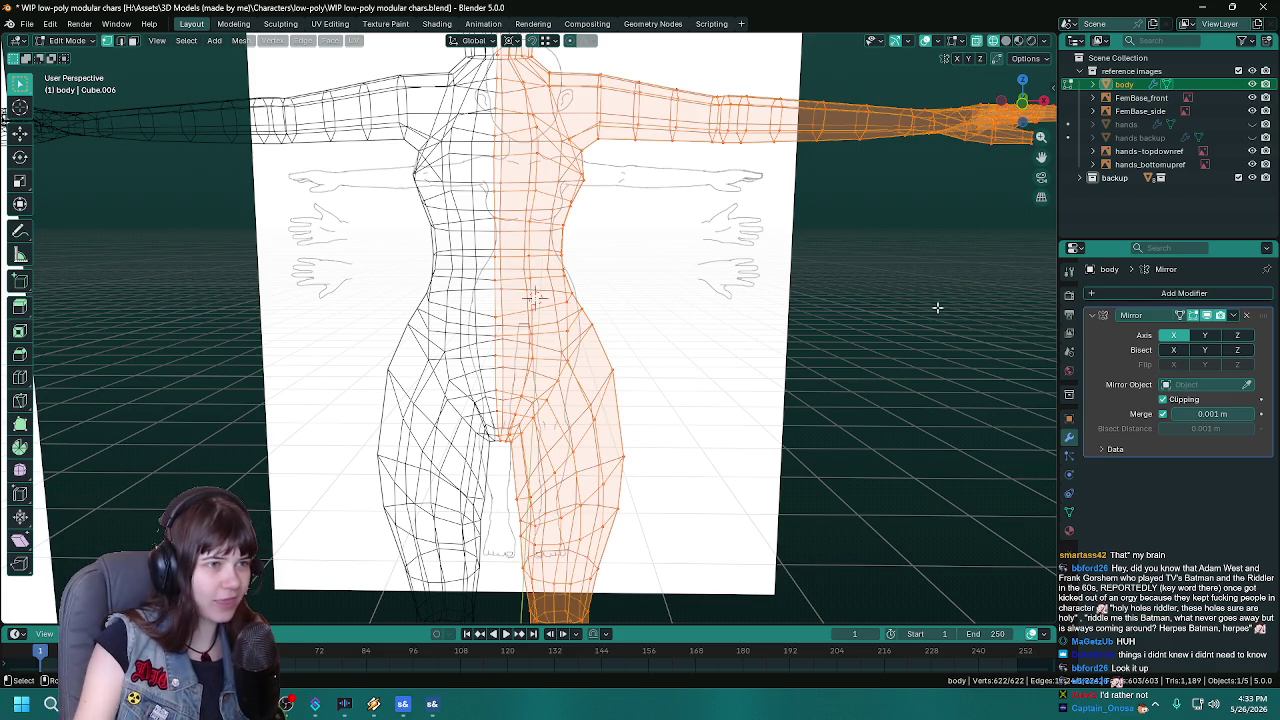
pyautogui.hotkey('ctrl', 's')
pyautogui.press('KP_1')
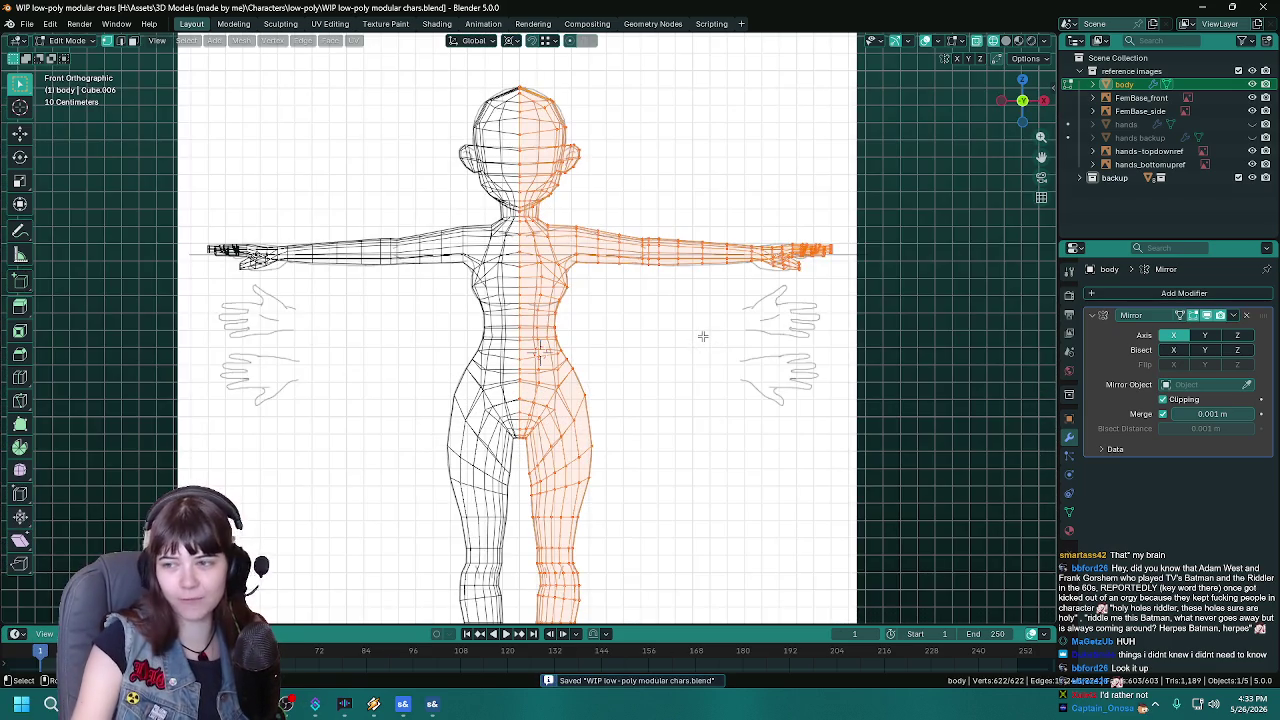
pyautogui.scroll(1, 703, 338)
pyautogui.keyDown('shift'); pyautogui.moveTo(671, 314); pyautogui.dragTo(614, 357, button='middle'); pyautogui.keyUp('shift')
# Step: Box-select the head, arm and upper-torso vertices, save, and return to solid shading in perspective
pyautogui.moveTo(365, 75)
pyautogui.mouseDown()
pyautogui.moveTo(910, 500)
pyautogui.moveTo(893, 408)
pyautogui.mouseUp()
pyautogui.keyDown('shift'); pyautogui.moveTo(609, 423); pyautogui.dragTo(621, 400, button='middle'); pyautogui.keyUp('shift')
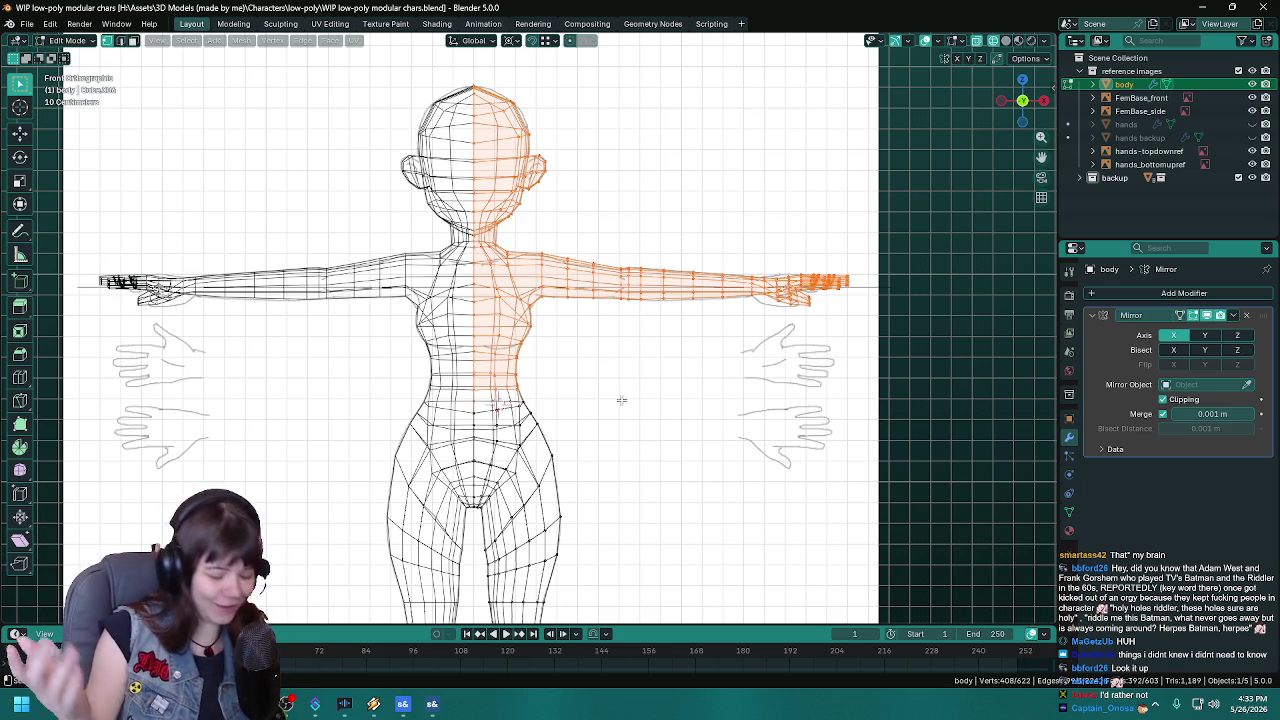
pyautogui.hotkey('ctrl', 's')
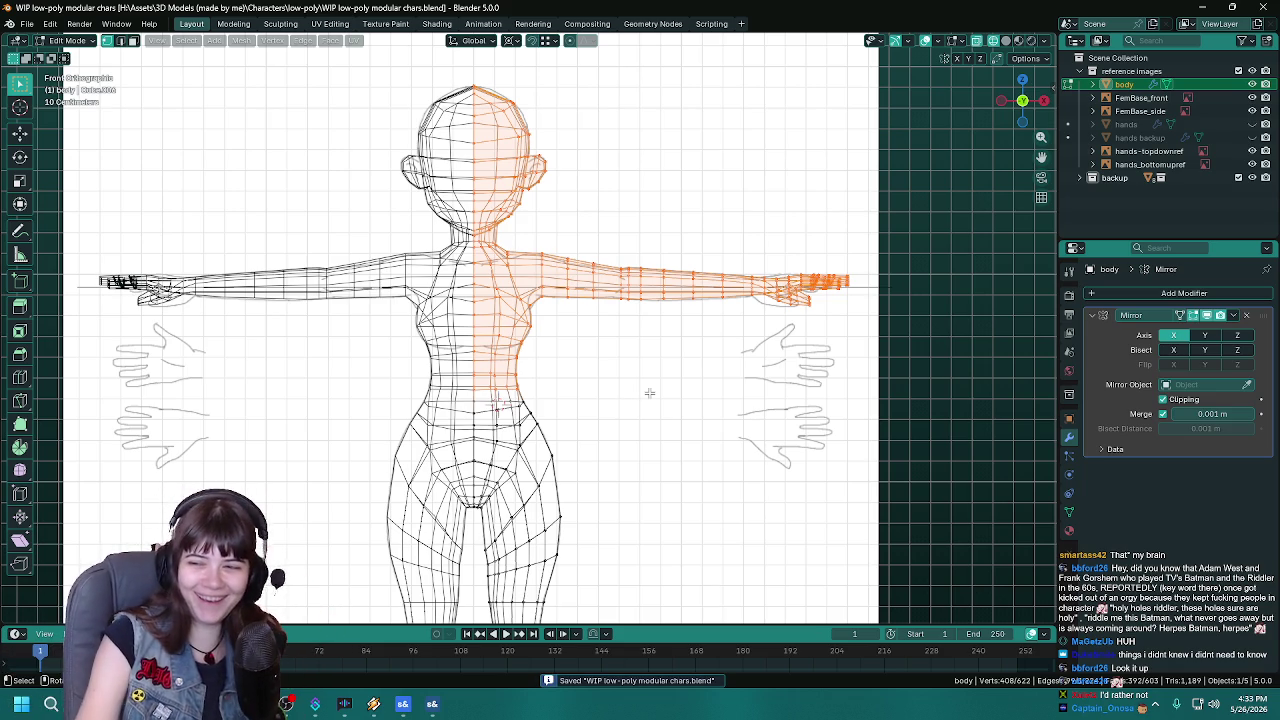
pyautogui.scroll(-1, 640, 410)
pyautogui.scroll(-1, 630, 425)
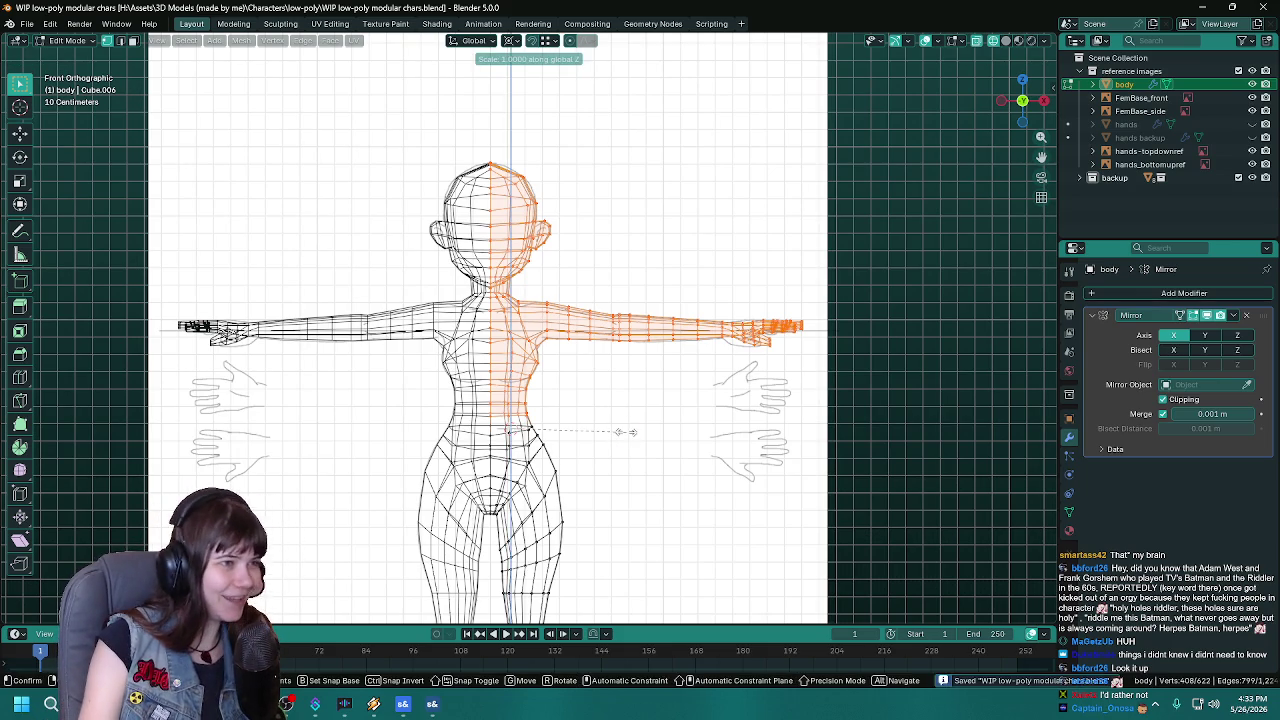
pyautogui.hotkey('shift', 'z')
pyautogui.scroll(-3, 660, 400)
pyautogui.moveTo(680, 377); pyautogui.dragTo(691, 349, button='middle')
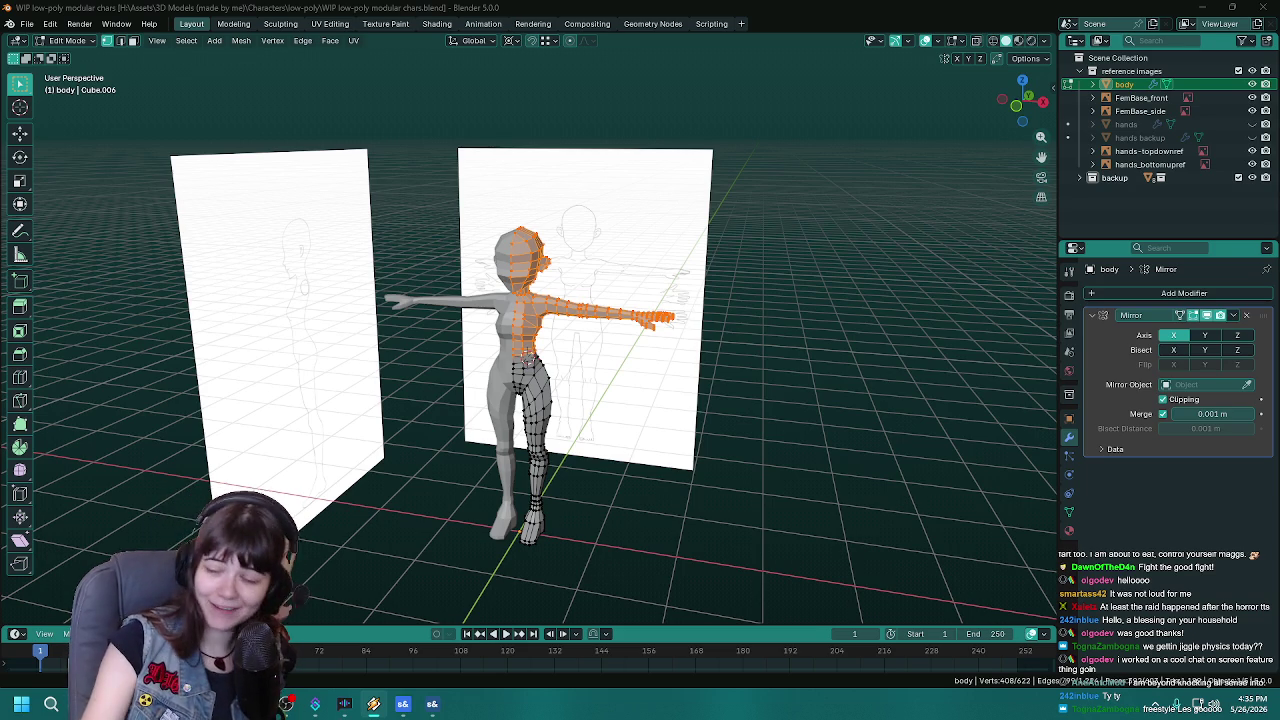
pyautogui.moveTo(945, 355); pyautogui.dragTo(631, 347, button='middle')
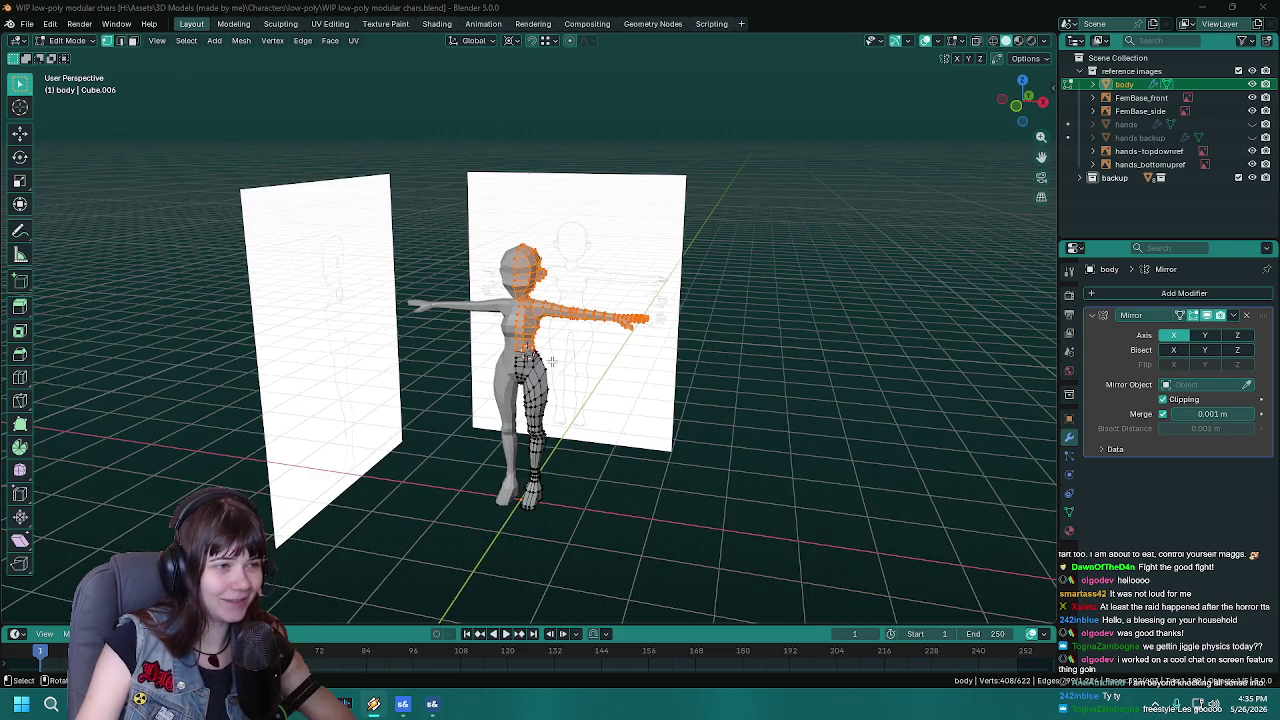
# Step: Check the side and front views, save, and return the body to Object Mode
pyautogui.press('KP_3')
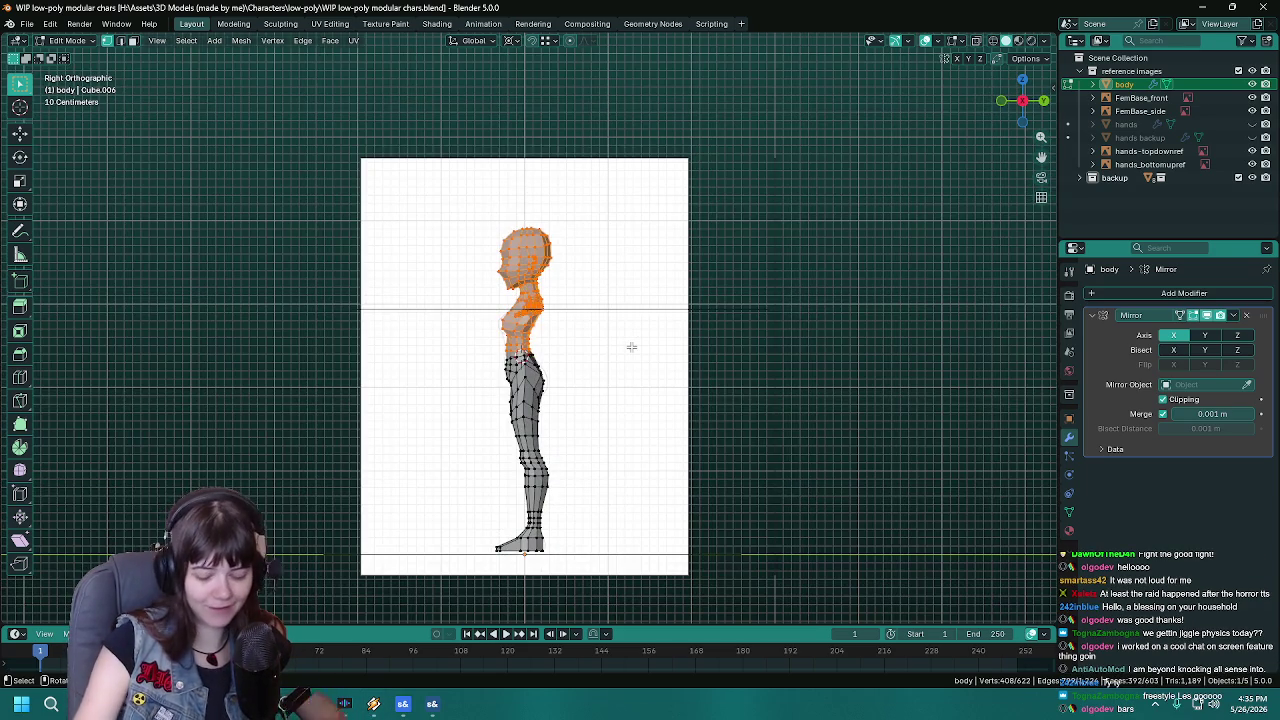
pyautogui.press('KP_1')
pyautogui.hotkey('ctrl', 's')
pyautogui.moveTo(631, 347)
pyautogui.mouseDown(button='middle')
pyautogui.moveTo(686, 346)
pyautogui.moveTo(710, 396)
pyautogui.mouseUp(button='middle')
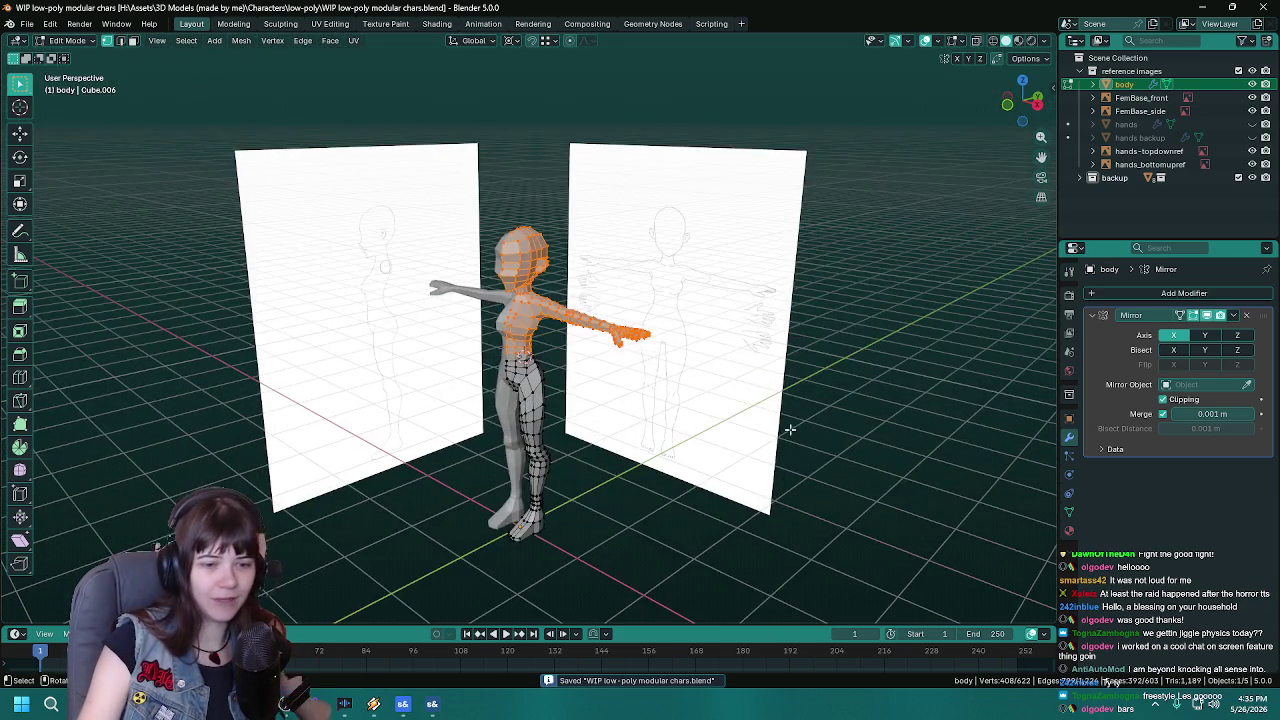
pyautogui.press('Tab')
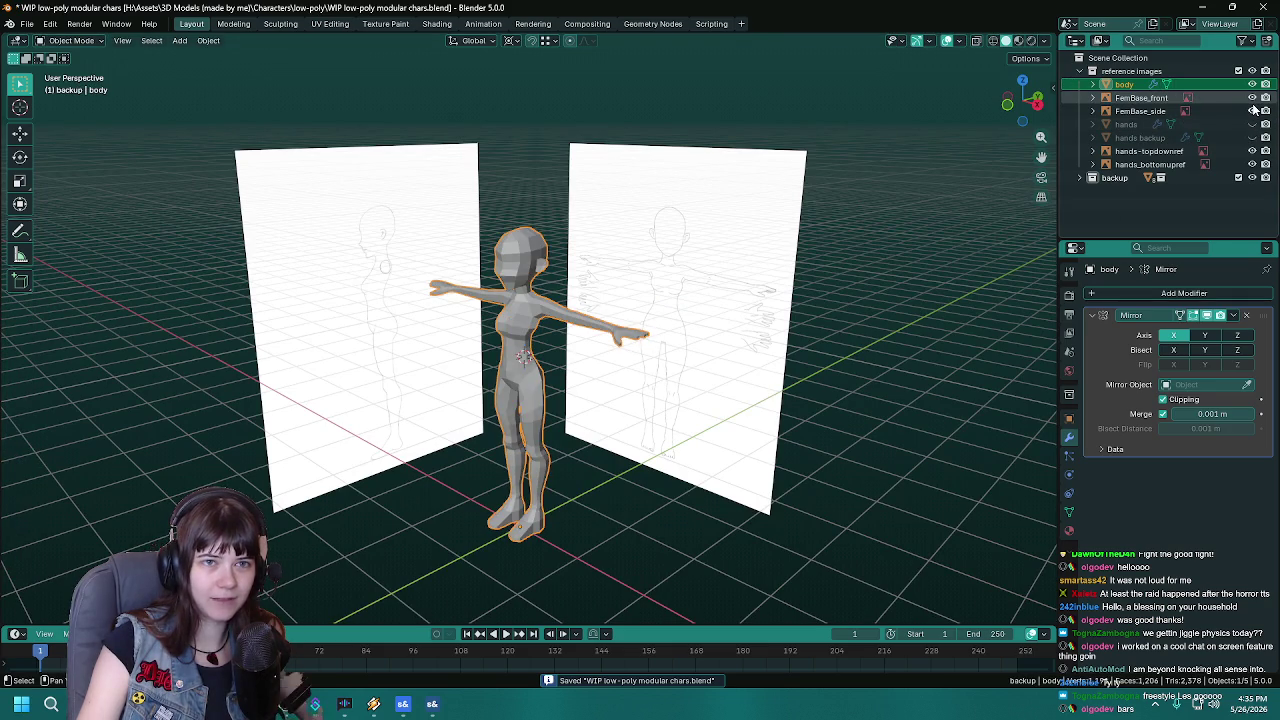
# Step: Hide the FemBase_front, FemBase_side and hands objects, and move body and hands between collections
pyautogui.moveTo(1252, 97); pyautogui.dragTo(1253, 164)
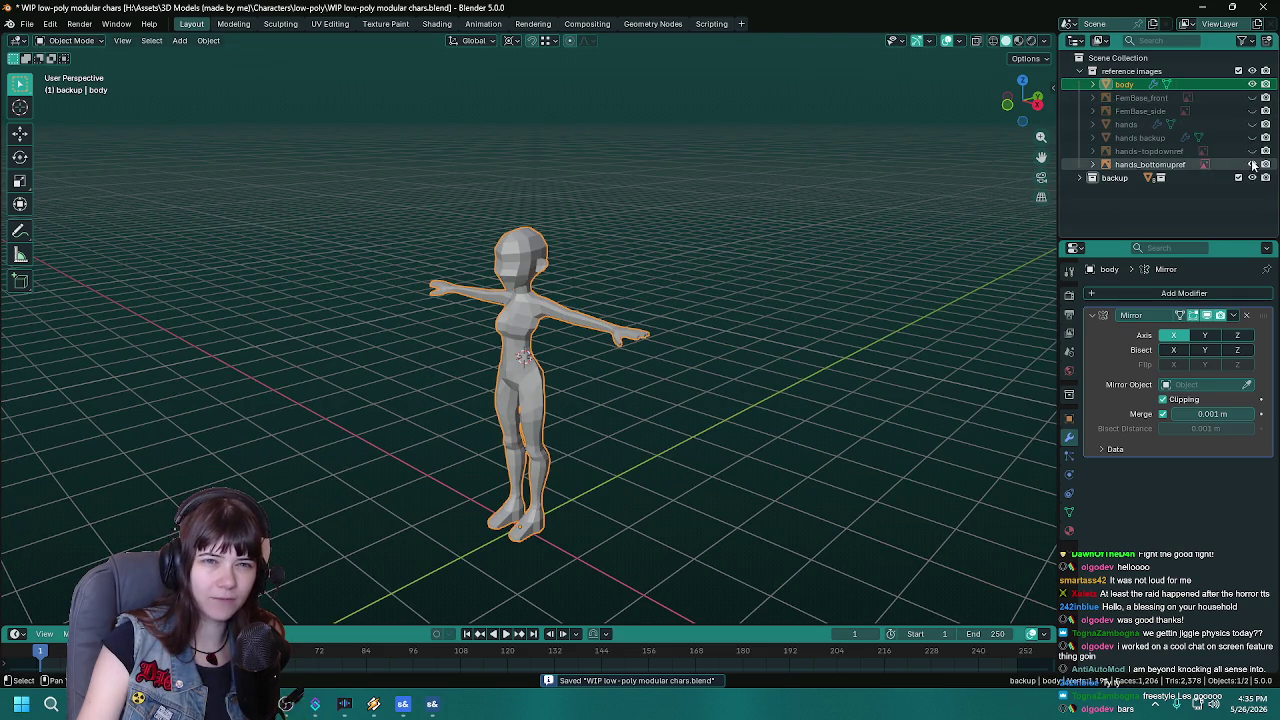
pyautogui.moveTo(484, 340); pyautogui.dragTo(612, 339, button='middle')
pyautogui.hotkey('ctrl', 's')
pyautogui.press('KP_1')
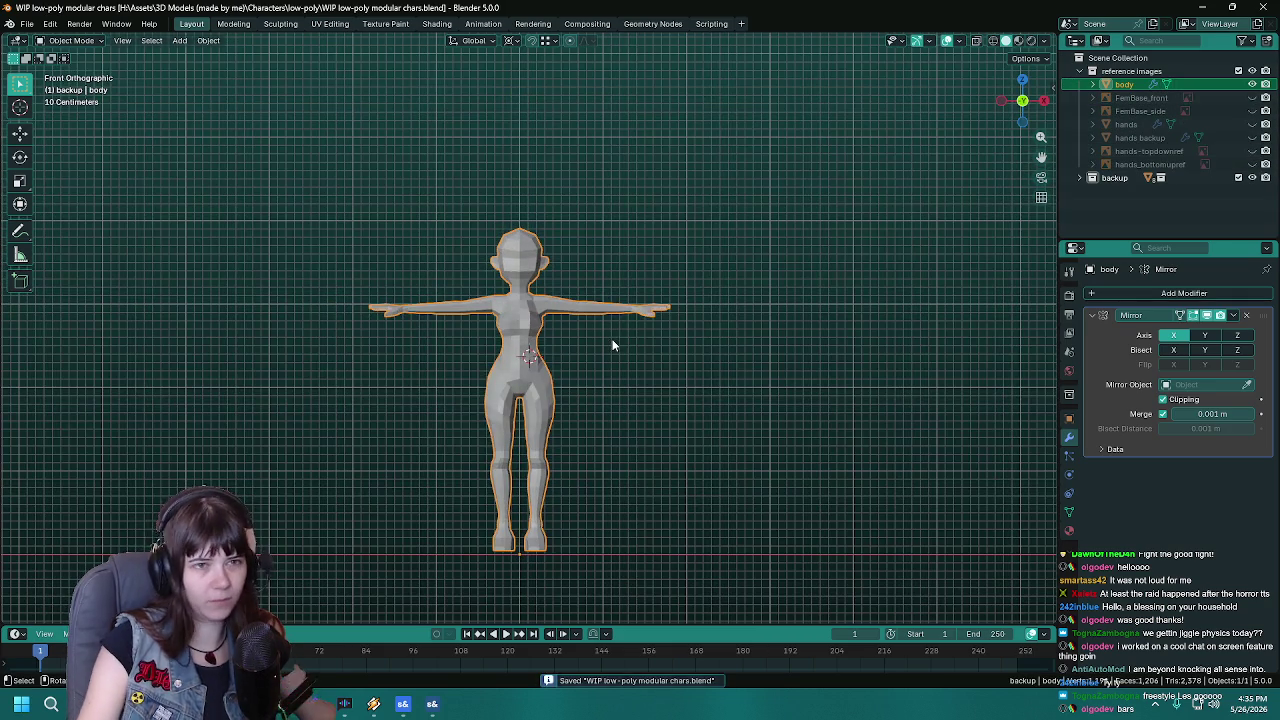
pyautogui.moveTo(1127, 88); pyautogui.dragTo(1130, 58)
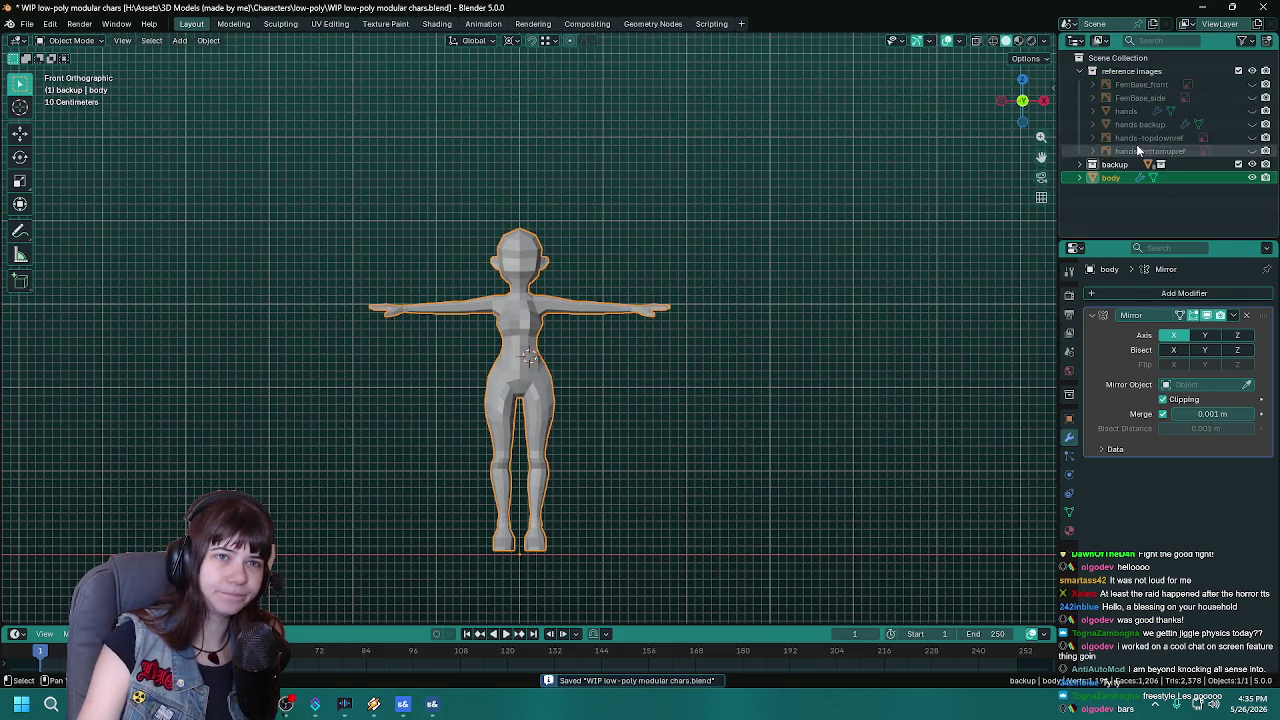
pyautogui.click(1143, 110)
pyautogui.click(1252, 110)
pyautogui.moveTo(1130, 110)
pyautogui.mouseDown()
pyautogui.moveTo(1131, 205)
pyautogui.moveTo(1118, 58)
pyautogui.mouseUp()
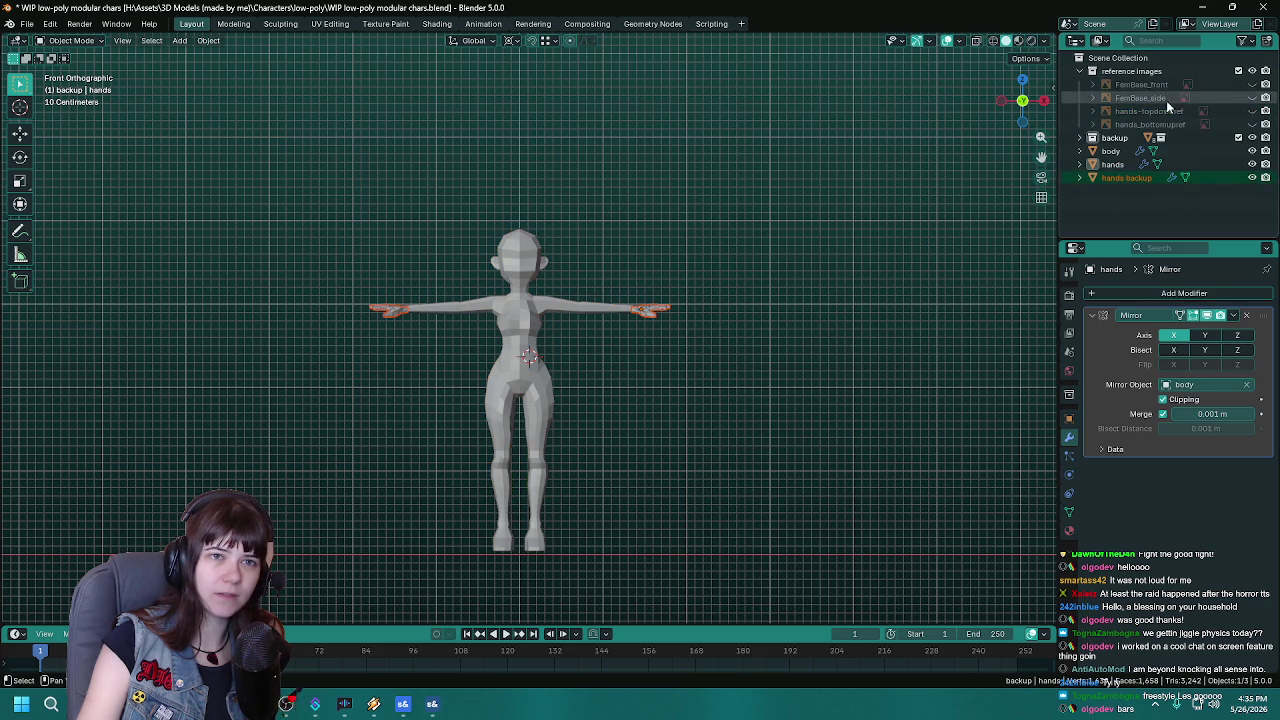
# Step: Exclude the reference images collection from the scene and hide both hands objects
pyautogui.click(1252, 71)
pyautogui.moveTo(1252, 71); pyautogui.dragTo(1252, 124)
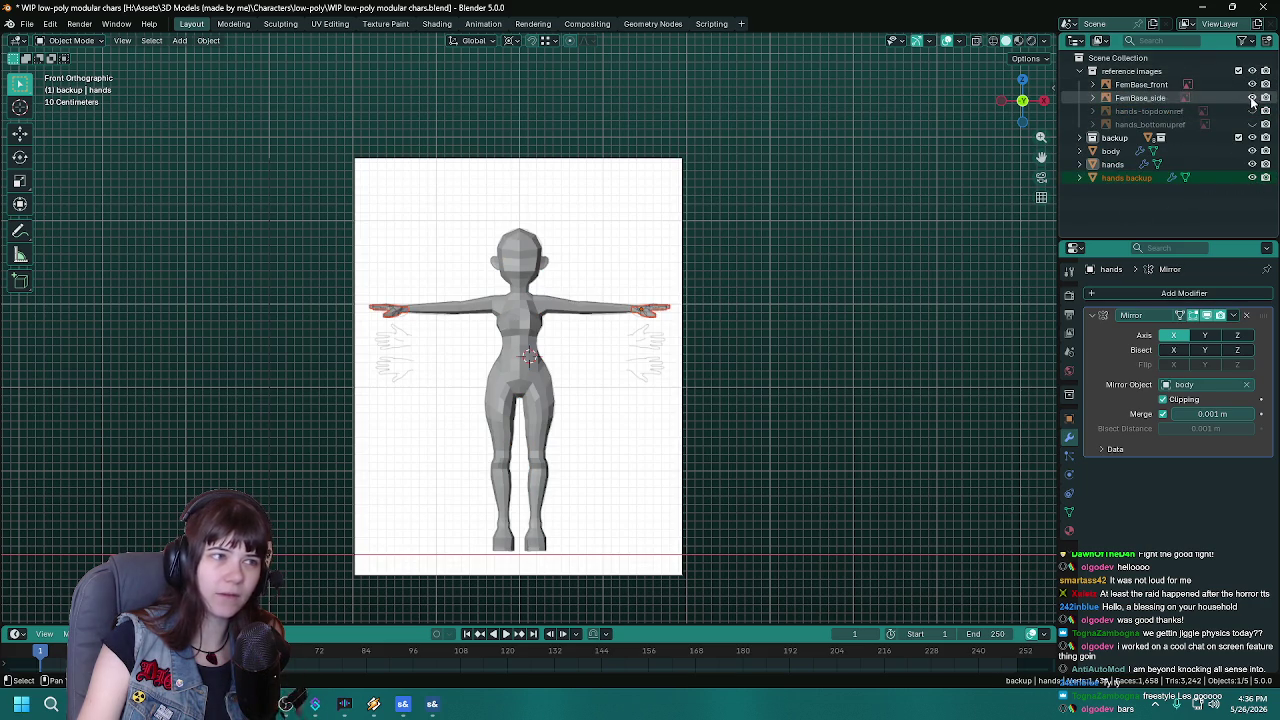
pyautogui.click(1252, 71)
pyautogui.click(1080, 71)
pyautogui.click(1238, 71)
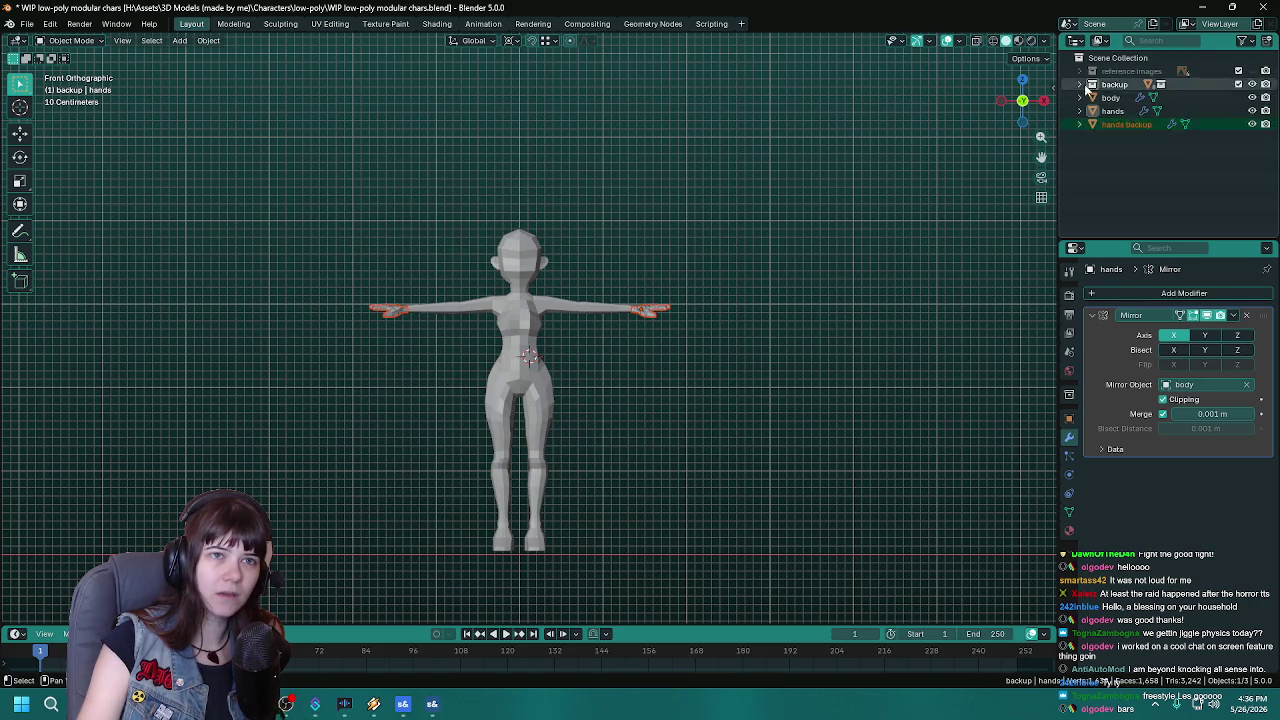
pyautogui.moveTo(1252, 110); pyautogui.dragTo(1252, 124)
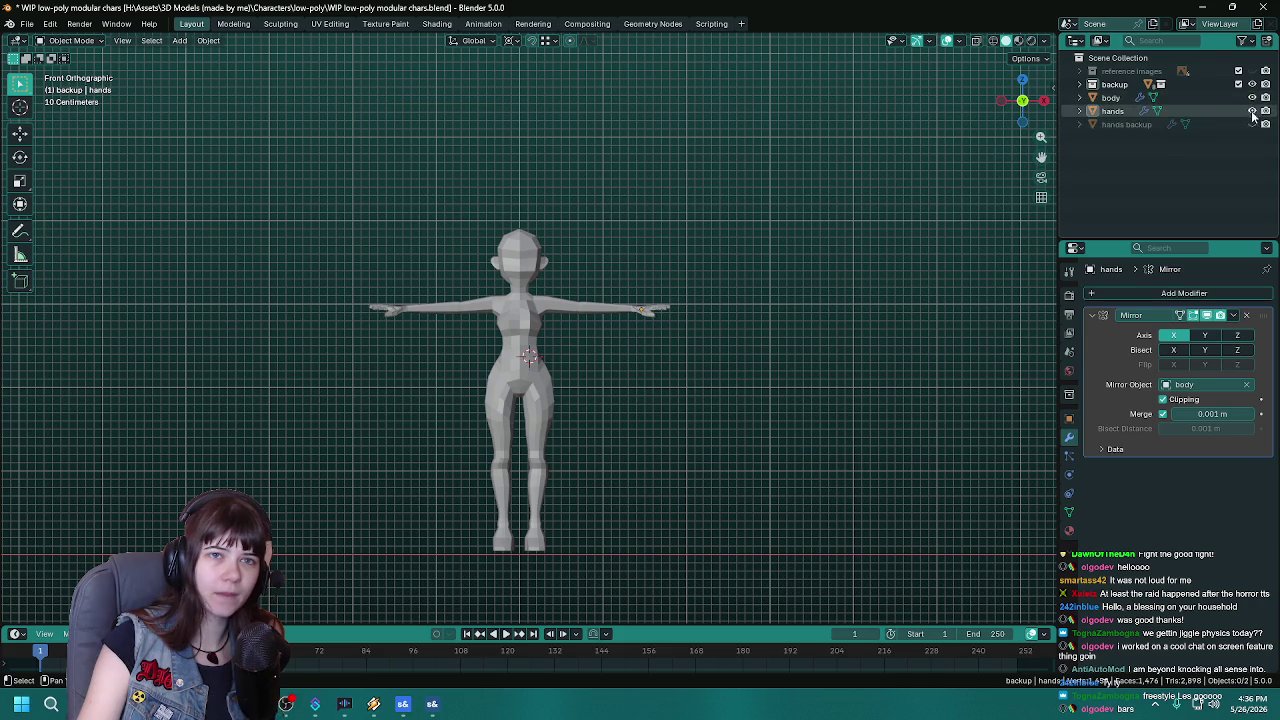
# Step: Select the body, save, and enter Edit Mode in front view before switching to s&box
pyautogui.click(1112, 97)
pyautogui.moveTo(720, 330); pyautogui.dragTo(768, 320, button='middle')
pyautogui.hotkey('ctrl', 's')
pyautogui.scroll(3, 668, 360)
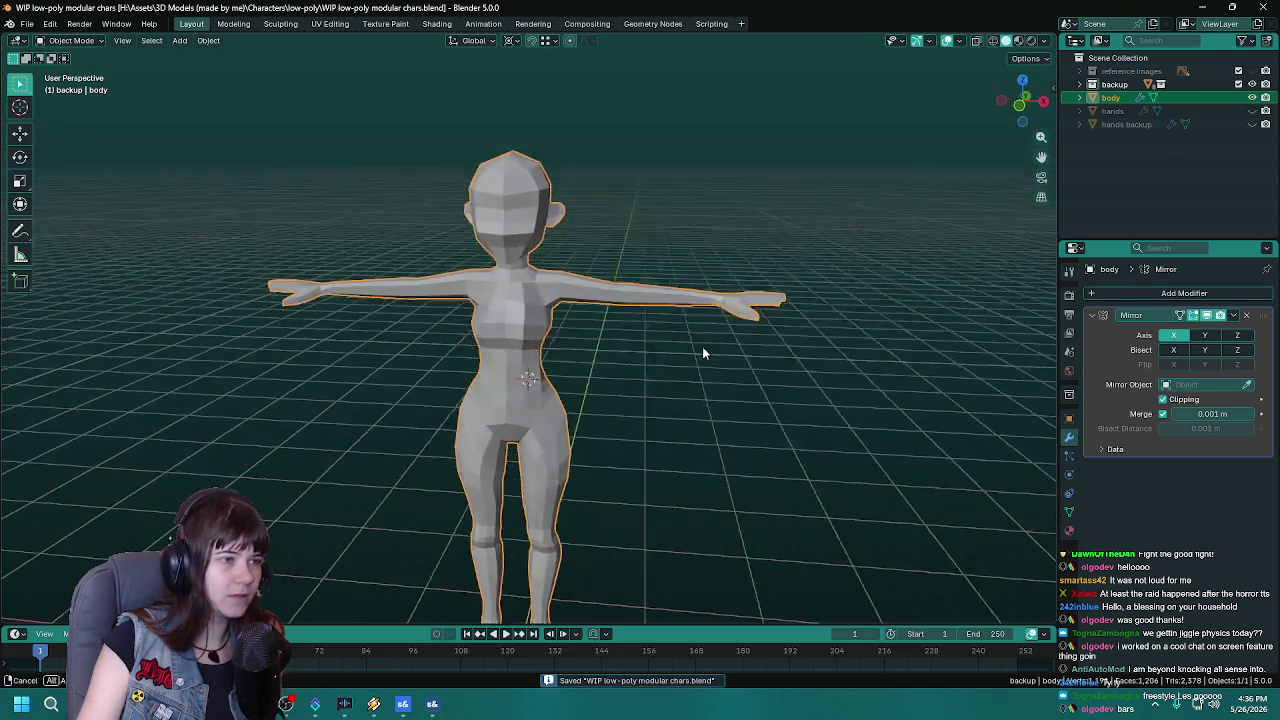
pyautogui.press('Tab')
pyautogui.press('KP_1')
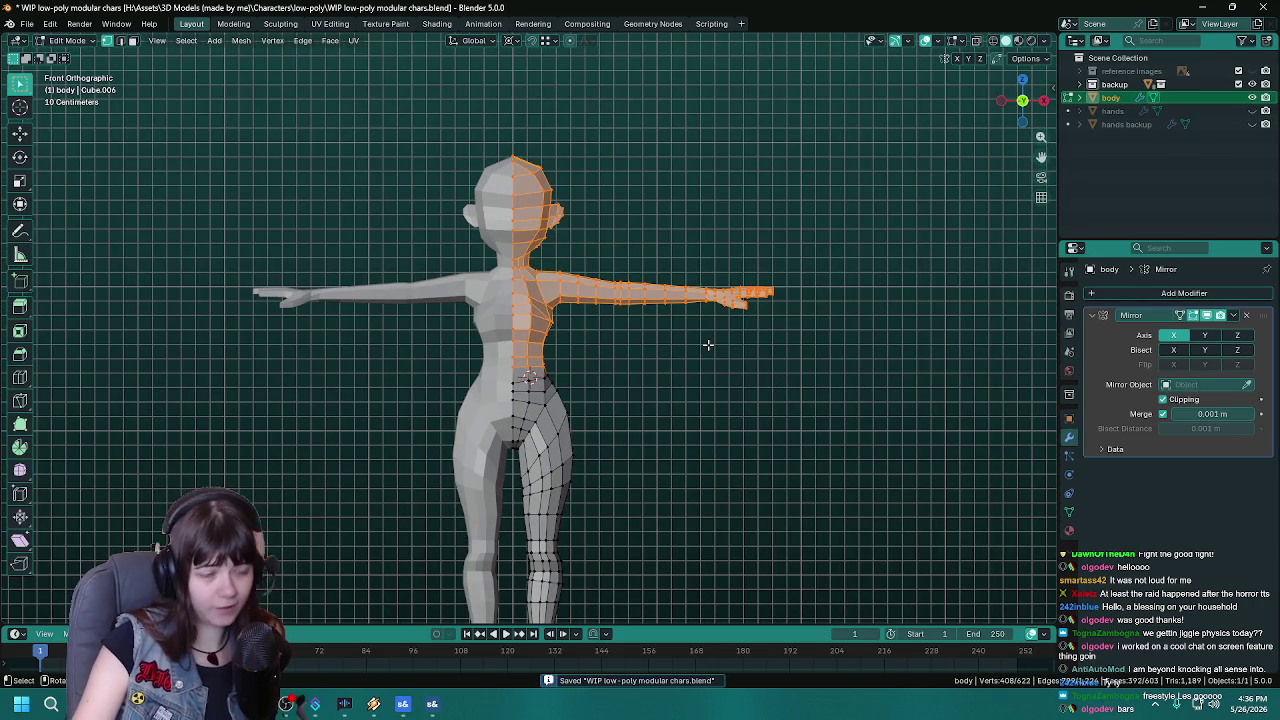
pyautogui.click(432, 704)
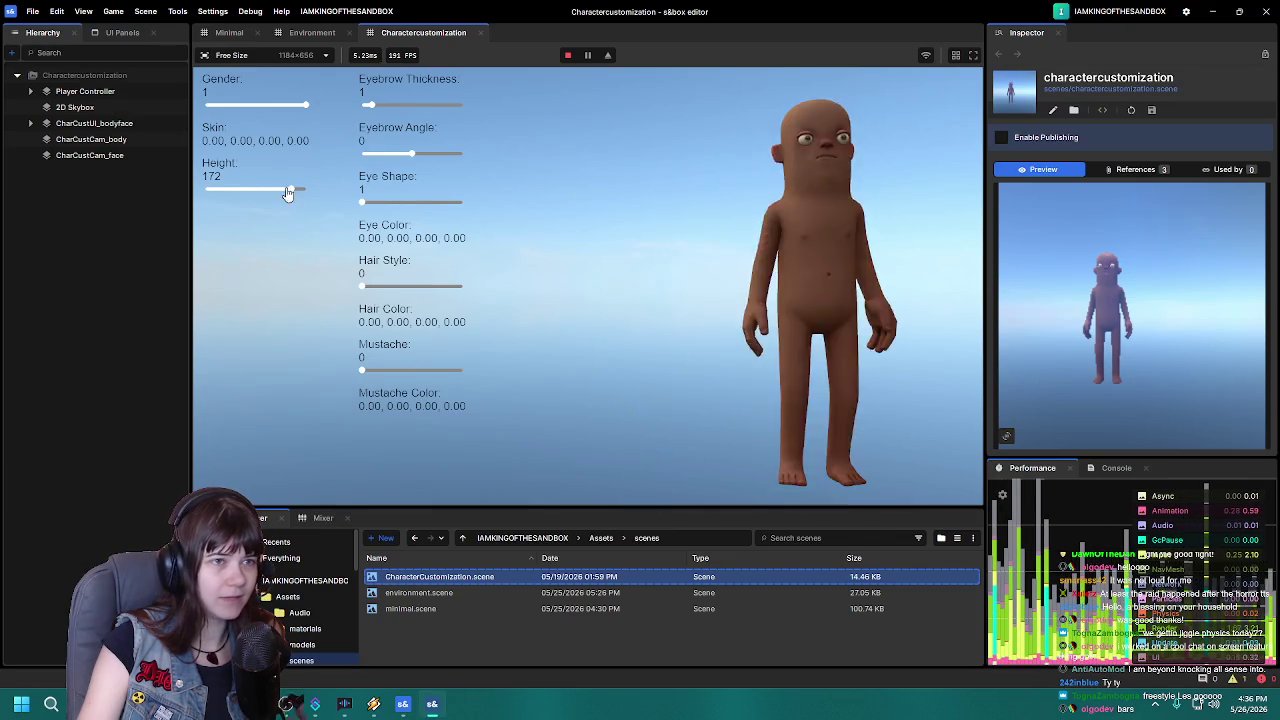
pyautogui.scroll(3, 726, 497)
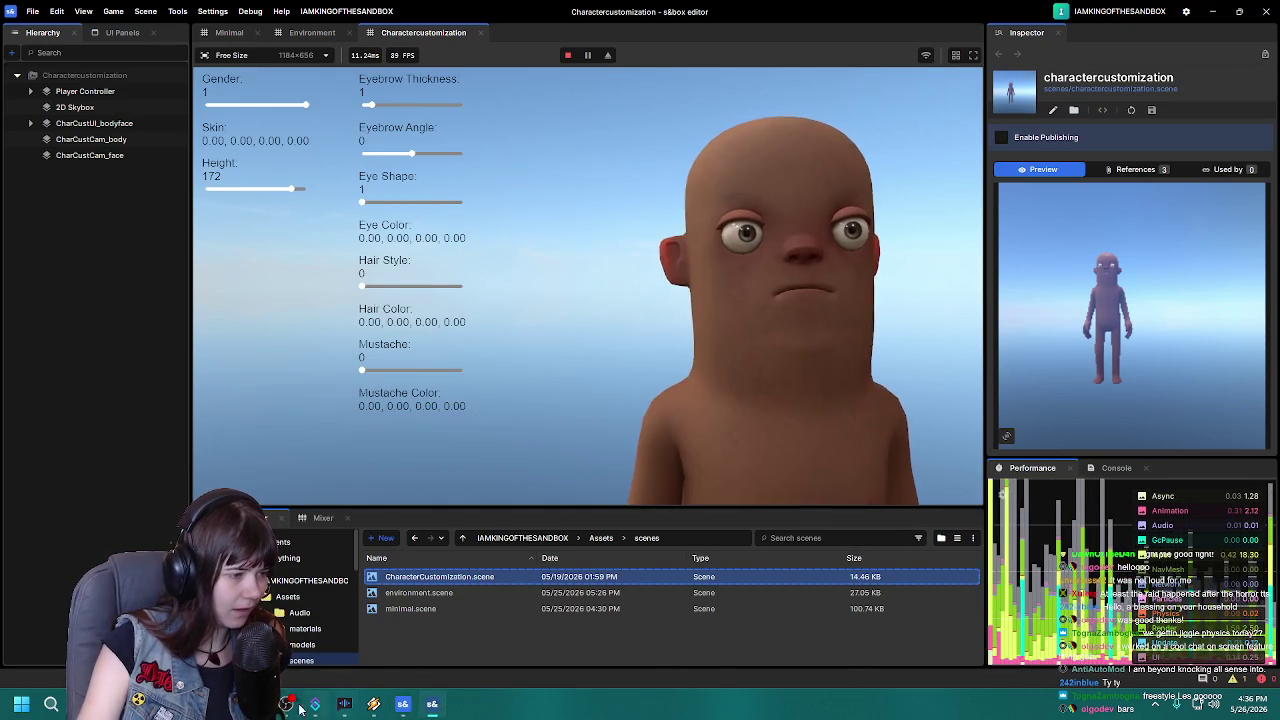
pyautogui.click(344, 704)
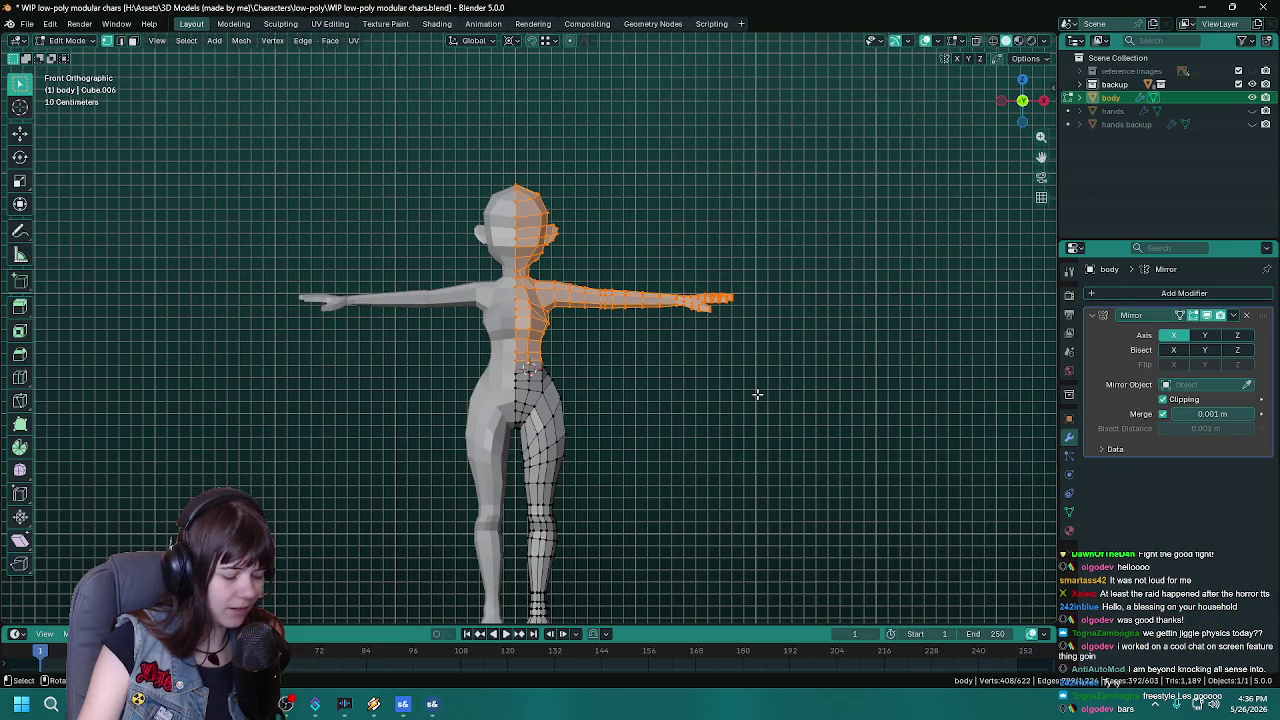
# Step: Zoom the Blender viewport out slightly and bring the s&box editor to the front
pyautogui.scroll(-1, 757, 394)
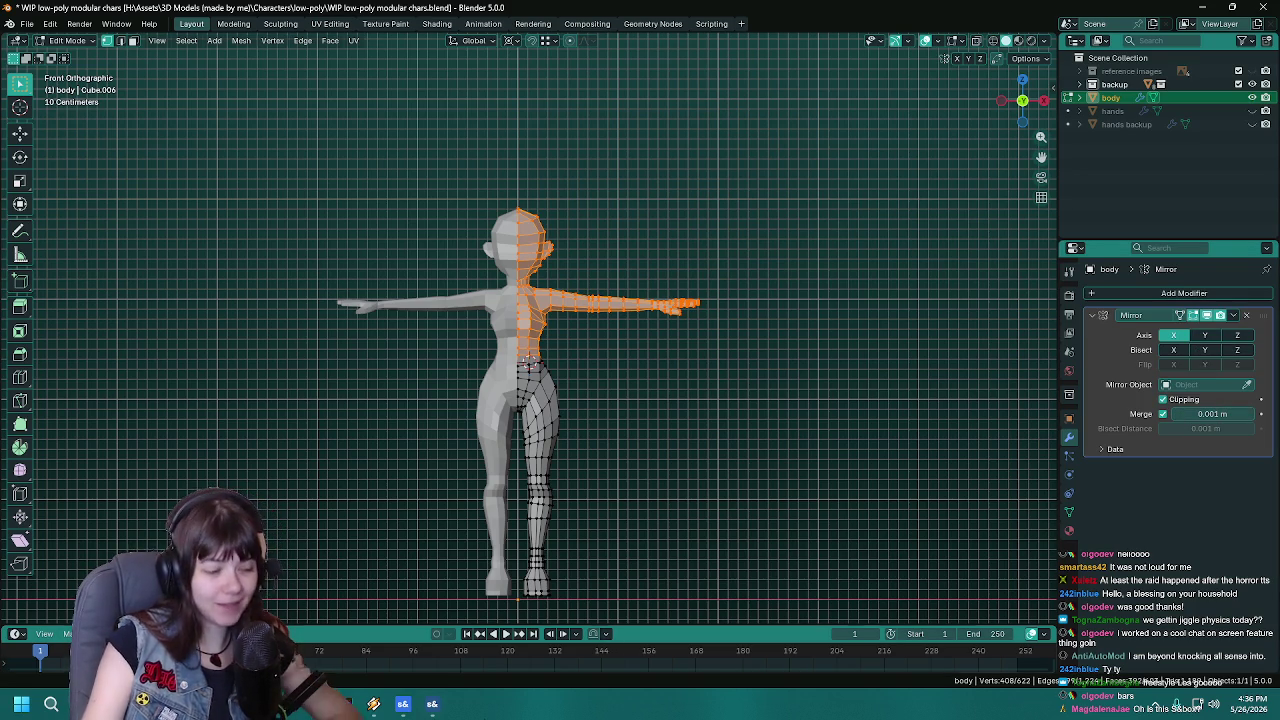
pyautogui.click(402, 706)
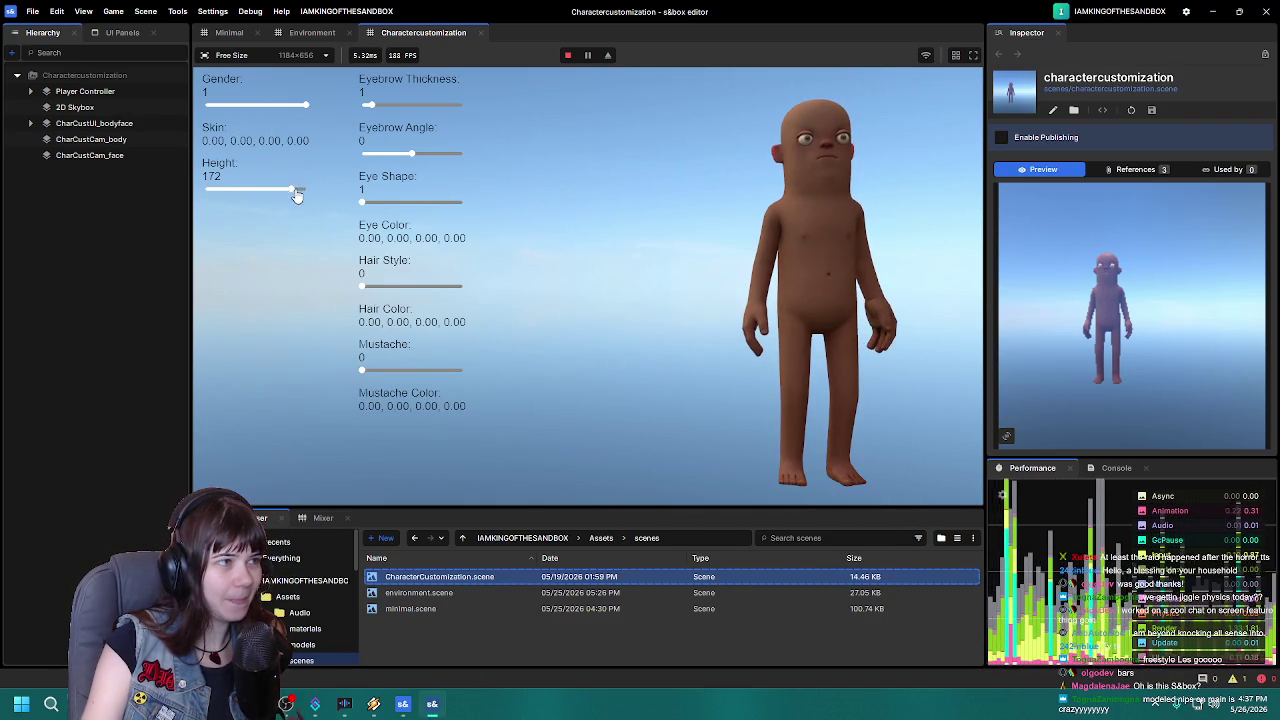
# Step: Drag the character's Height slider from 172 down to about 155, then Alt+Tab to the Twitch clip
pyautogui.moveTo(297, 195); pyautogui.dragTo(287, 208)
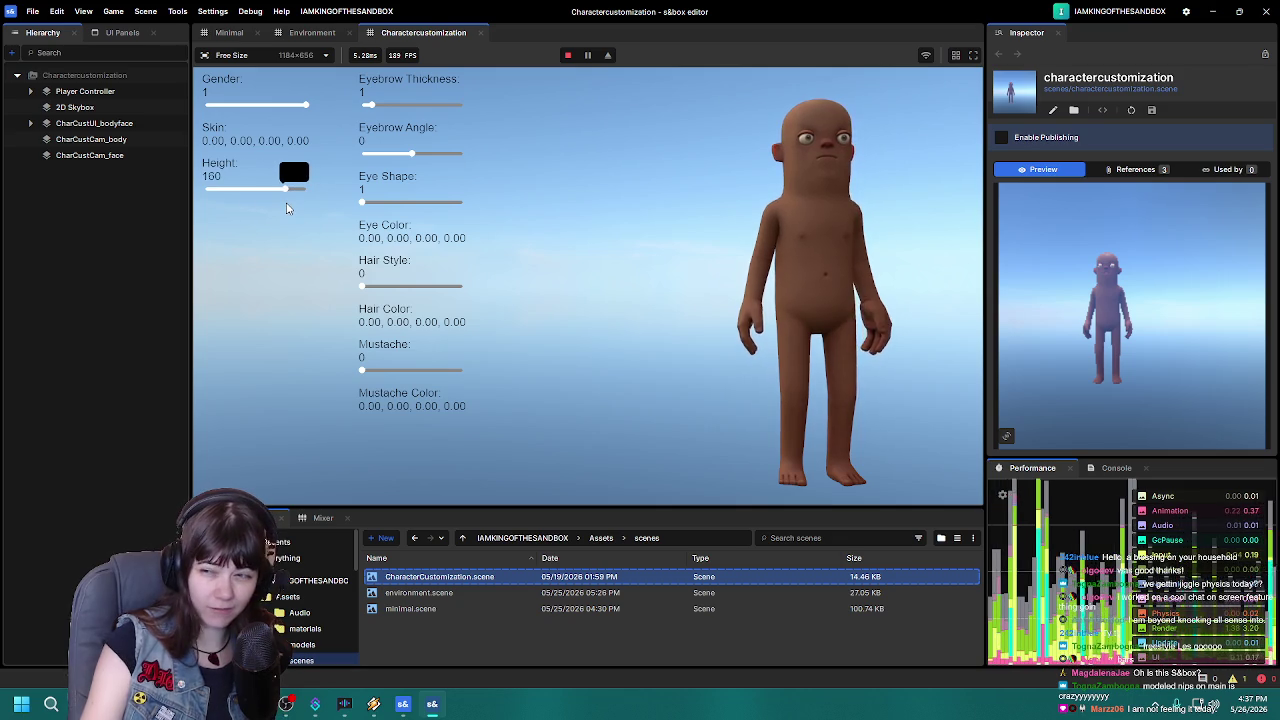
pyautogui.moveTo(287, 208)
pyautogui.mouseDown()
pyautogui.moveTo(268, 204)
pyautogui.moveTo(284, 192)
pyautogui.mouseUp()
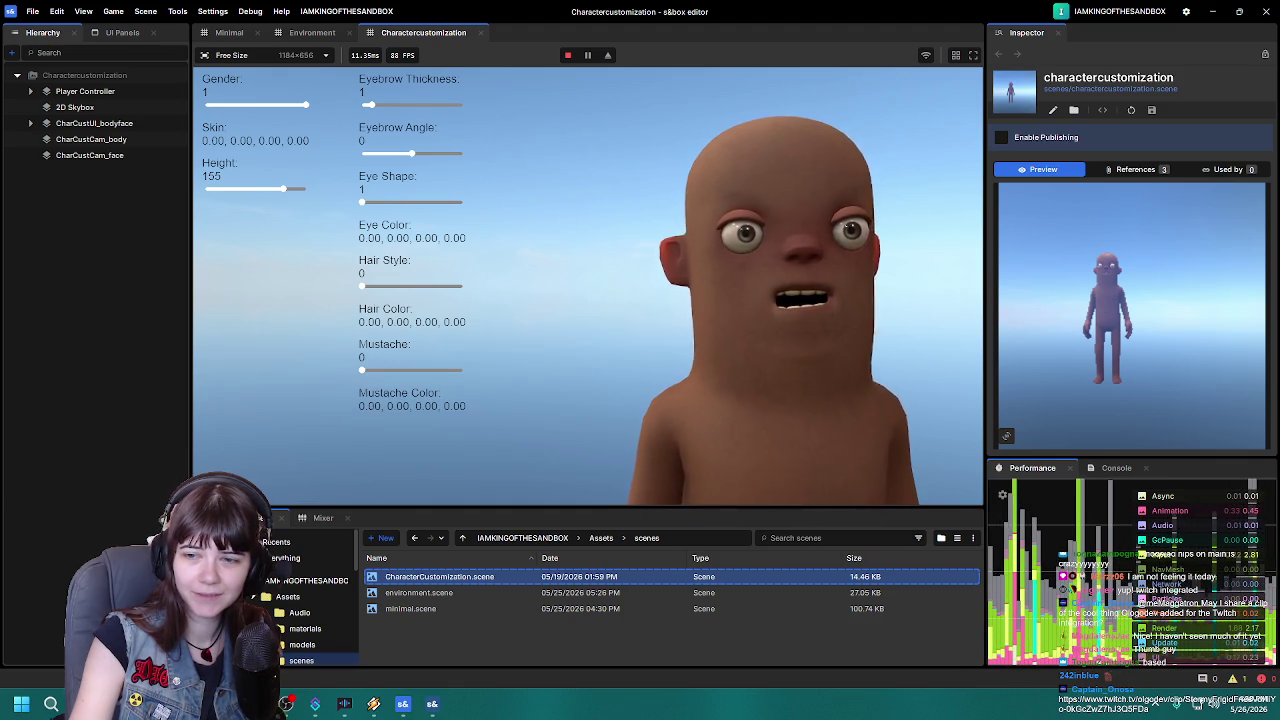
pyautogui.hotkey('alt', 'Tab')
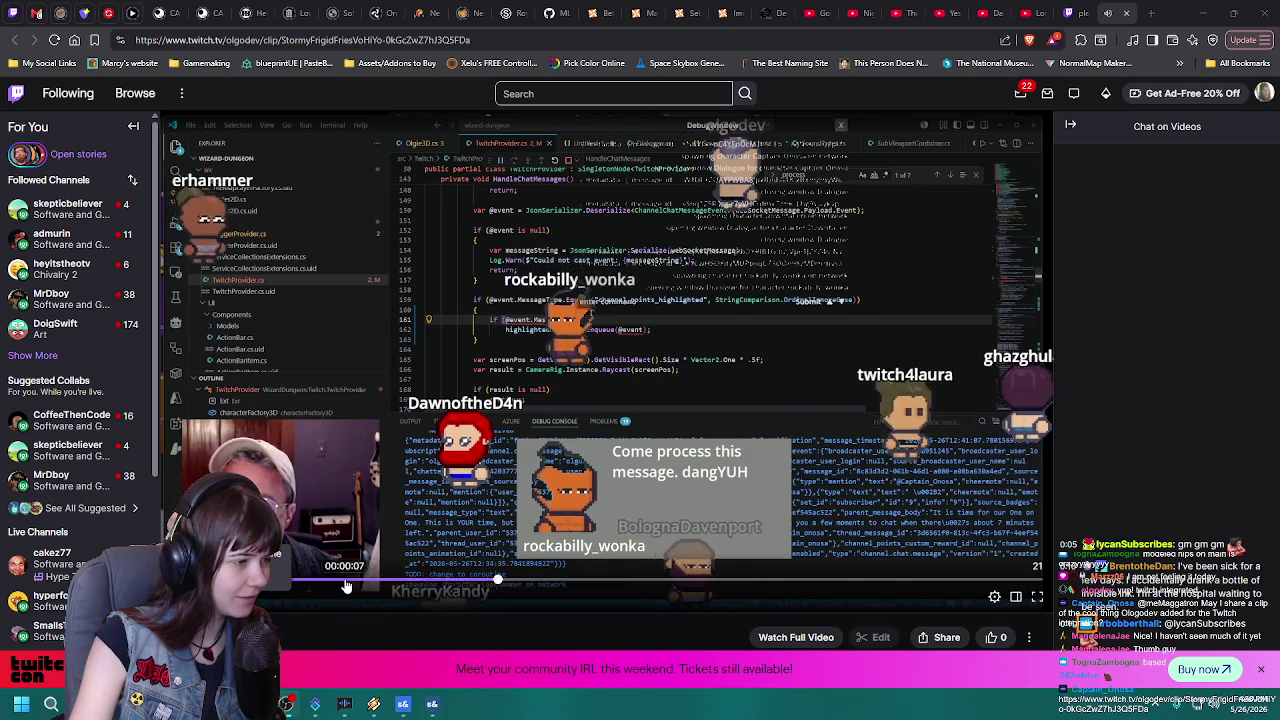
# Step: Finish watching the Twitch clip, then minimize the browser to bring back the s&box editor
pyautogui.scroll(-3, 346, 586)
pyautogui.scroll(3, 416, 410)
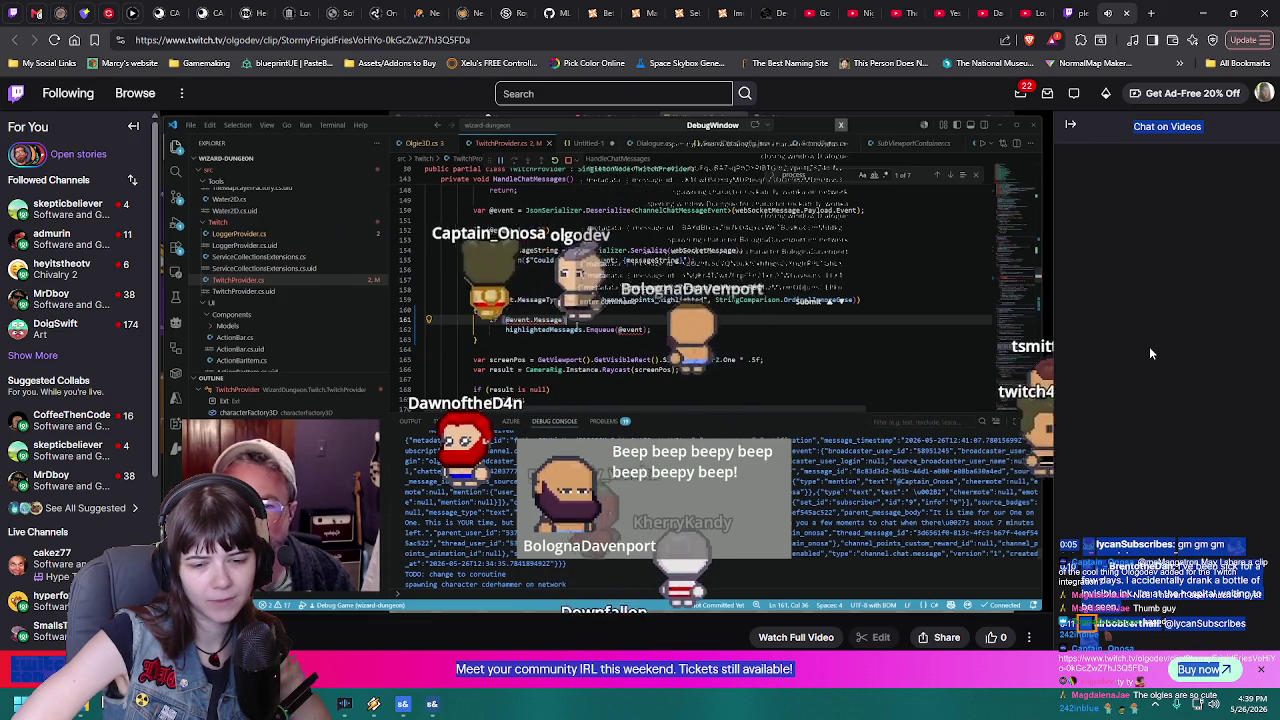
pyautogui.click(760, 650)
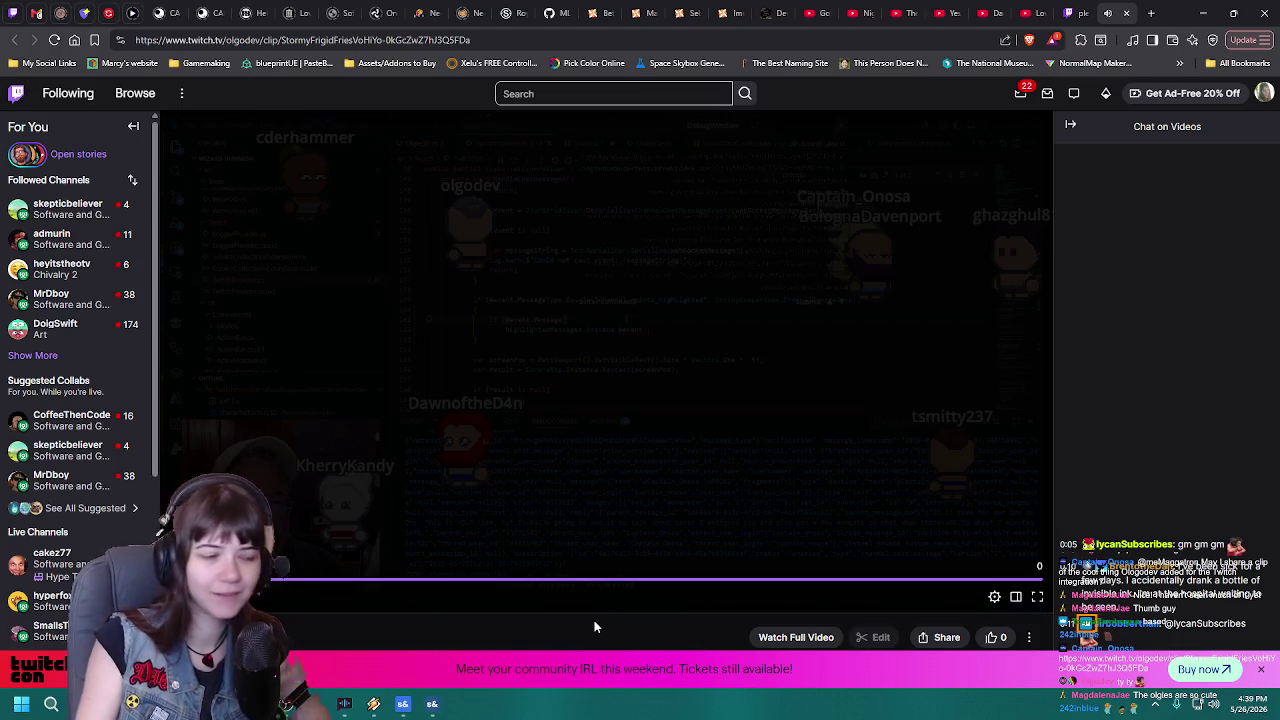
pyautogui.click(1203, 13)
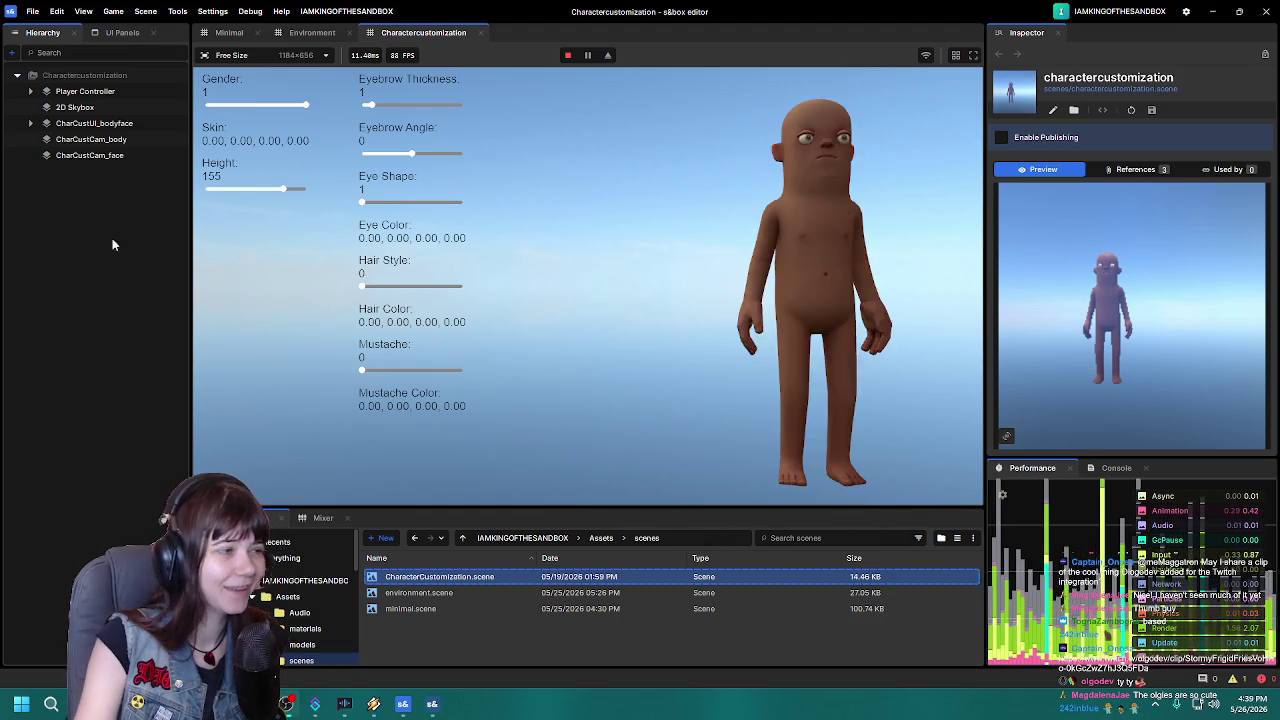
# Step: Alt+Tab to Blender to show the mirrored low-poly body mesh in Edit Mode
pyautogui.hotkey('alt', 'Tab')
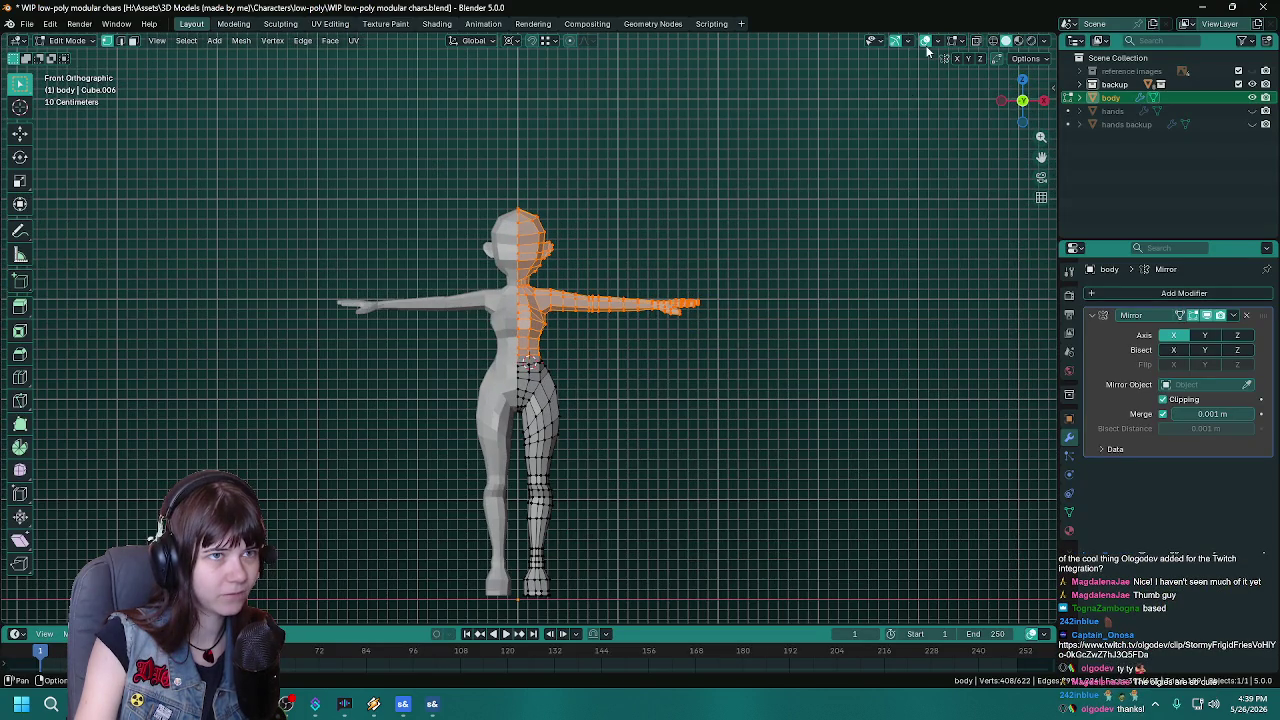
# Step: Turn off Viewport Overlays so the mesh shows without grid or edit wireframe
pyautogui.click(926, 42)
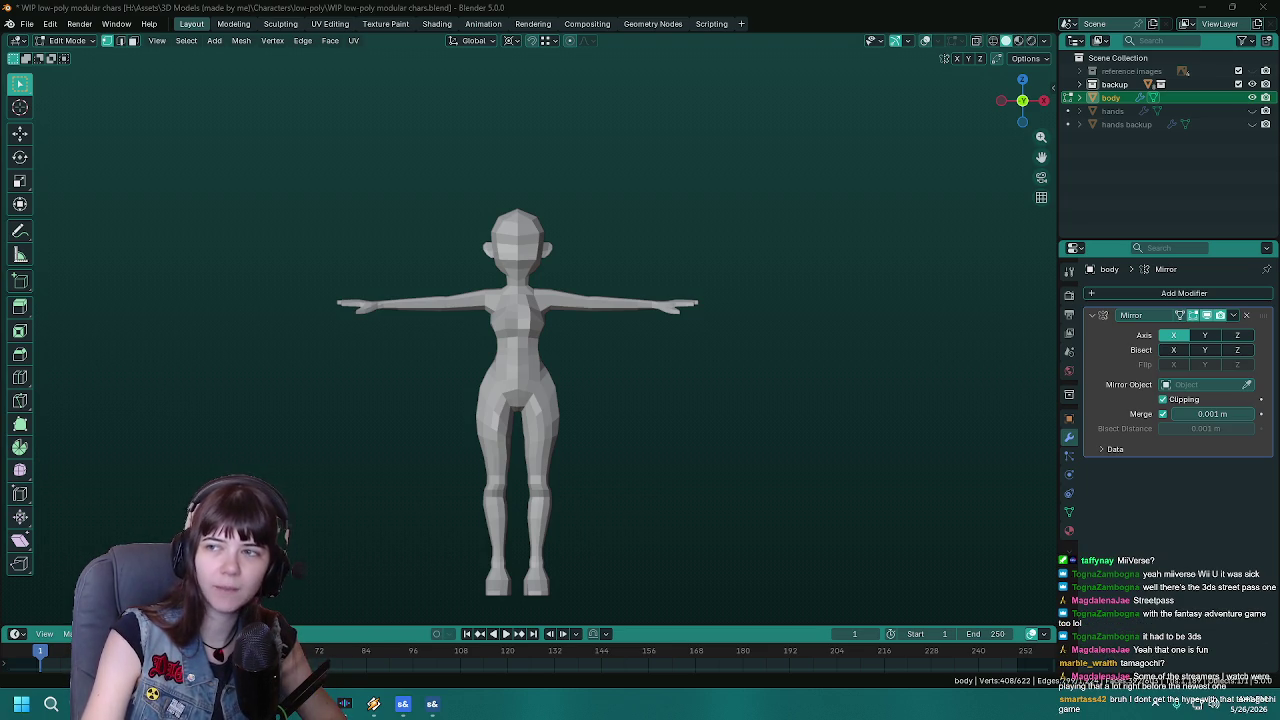
# Step: Drag the Chrome window with the '3ds mii island' Google results over Blender
pyautogui.moveTo(1047, 45); pyautogui.dragTo(904, 45)
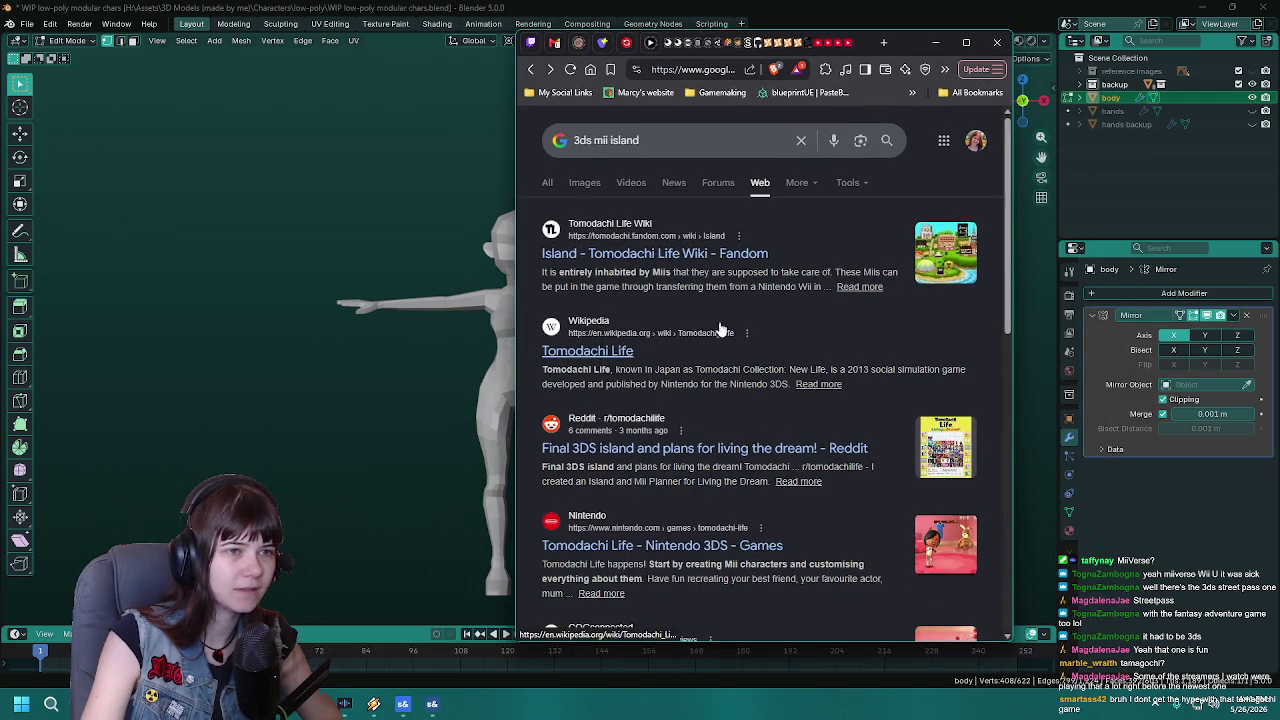
# Step: Browse the maximized Tomodachi Life Wiki Island page, then minimize Chrome back to Blender
pyautogui.click(668, 253)
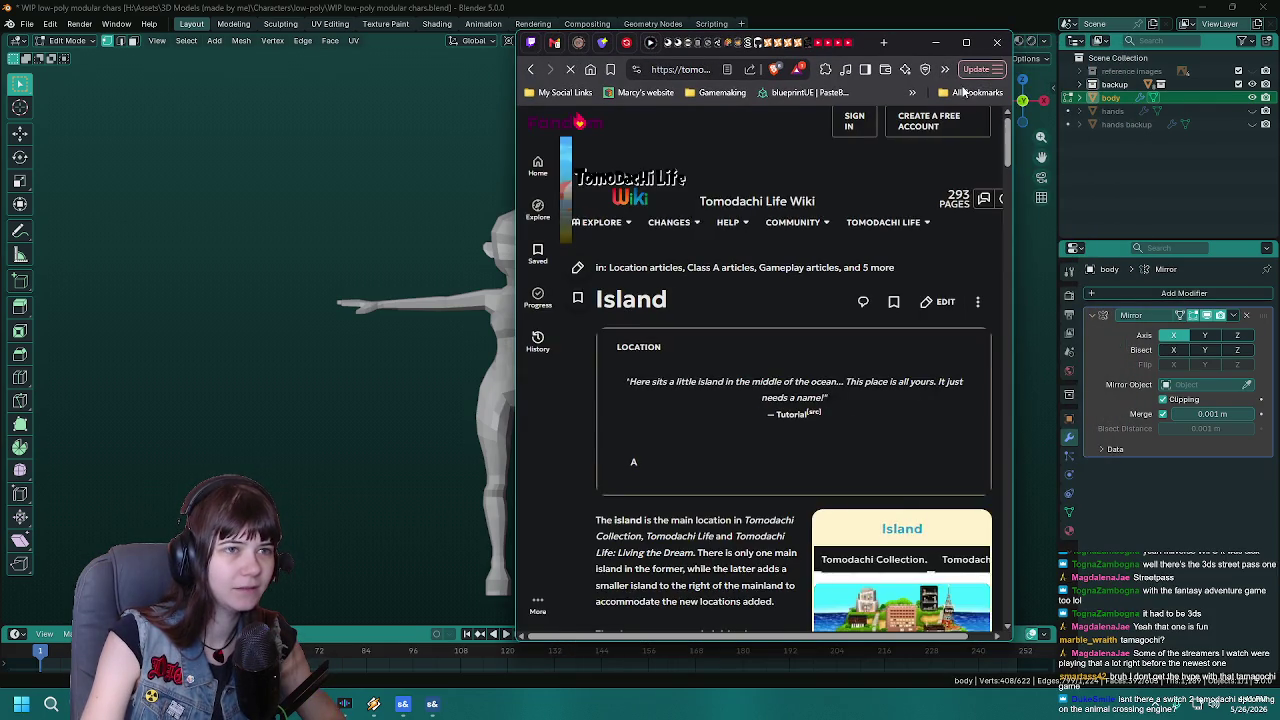
pyautogui.click(966, 42)
pyautogui.scroll(-2, 688, 506)
pyautogui.scroll(1, 518, 370)
pyautogui.scroll(1, 556, 444)
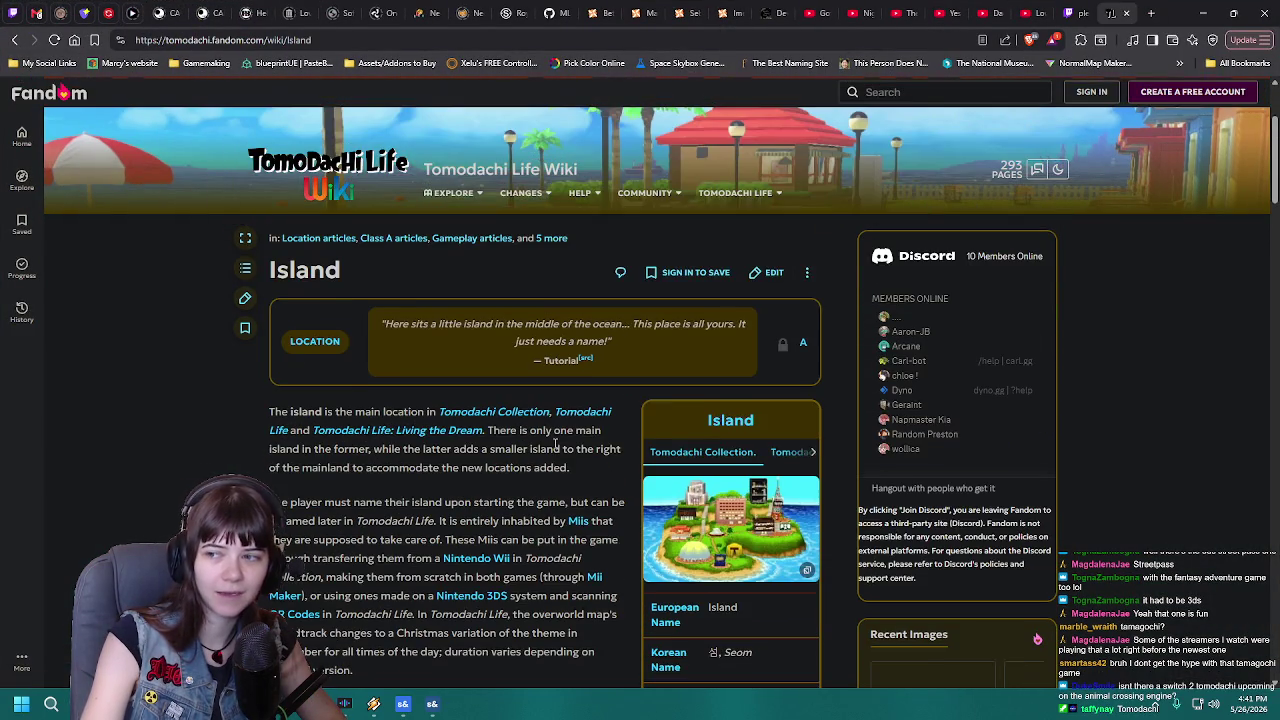
pyautogui.scroll(-1, 556, 444)
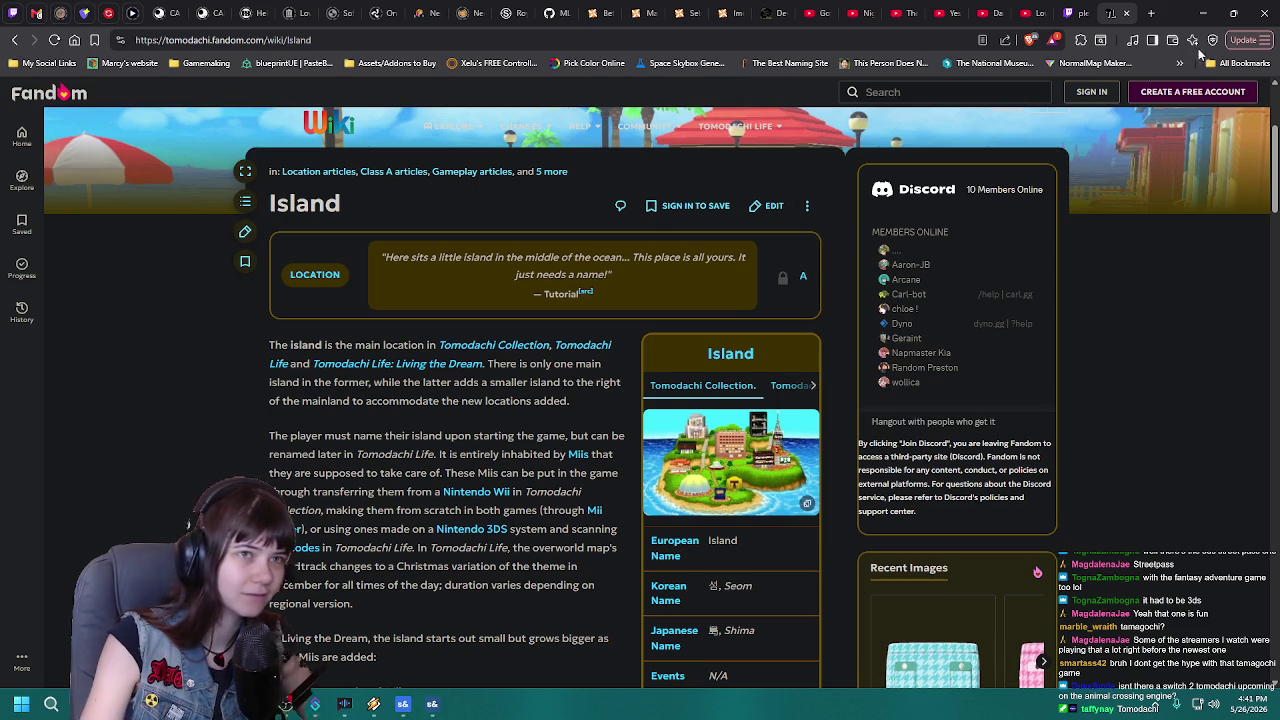
pyautogui.click(1203, 13)
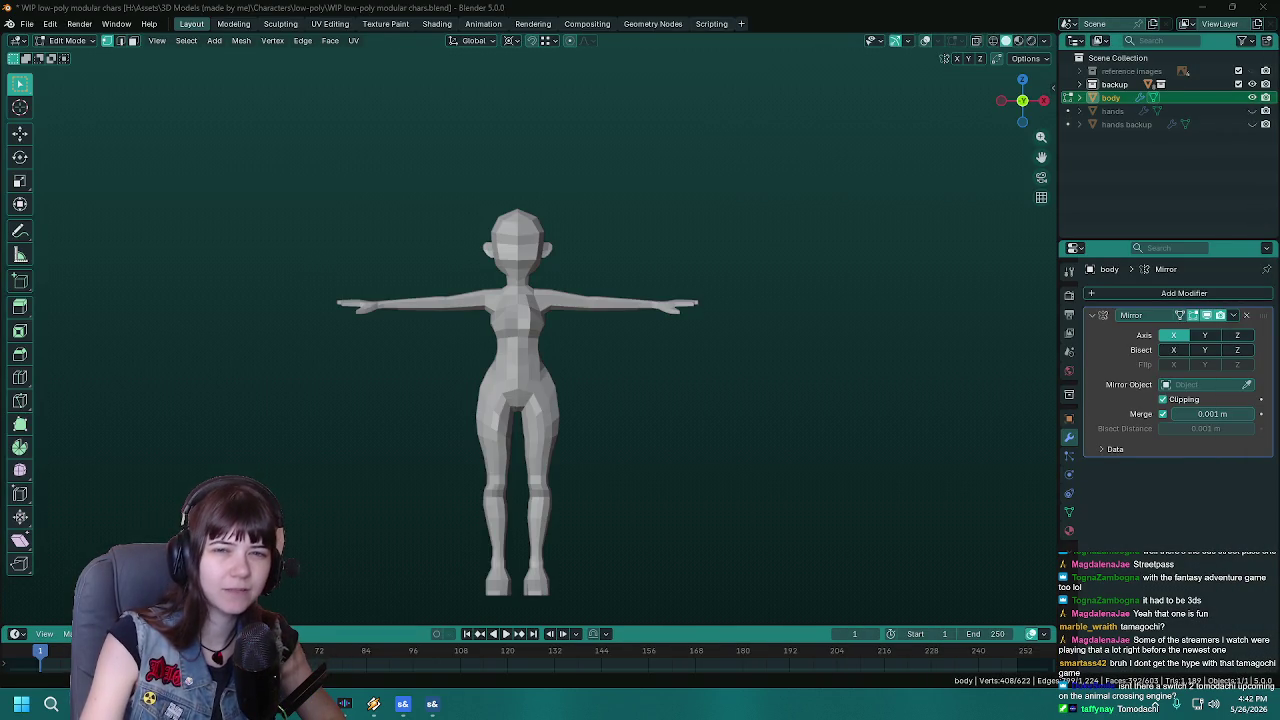
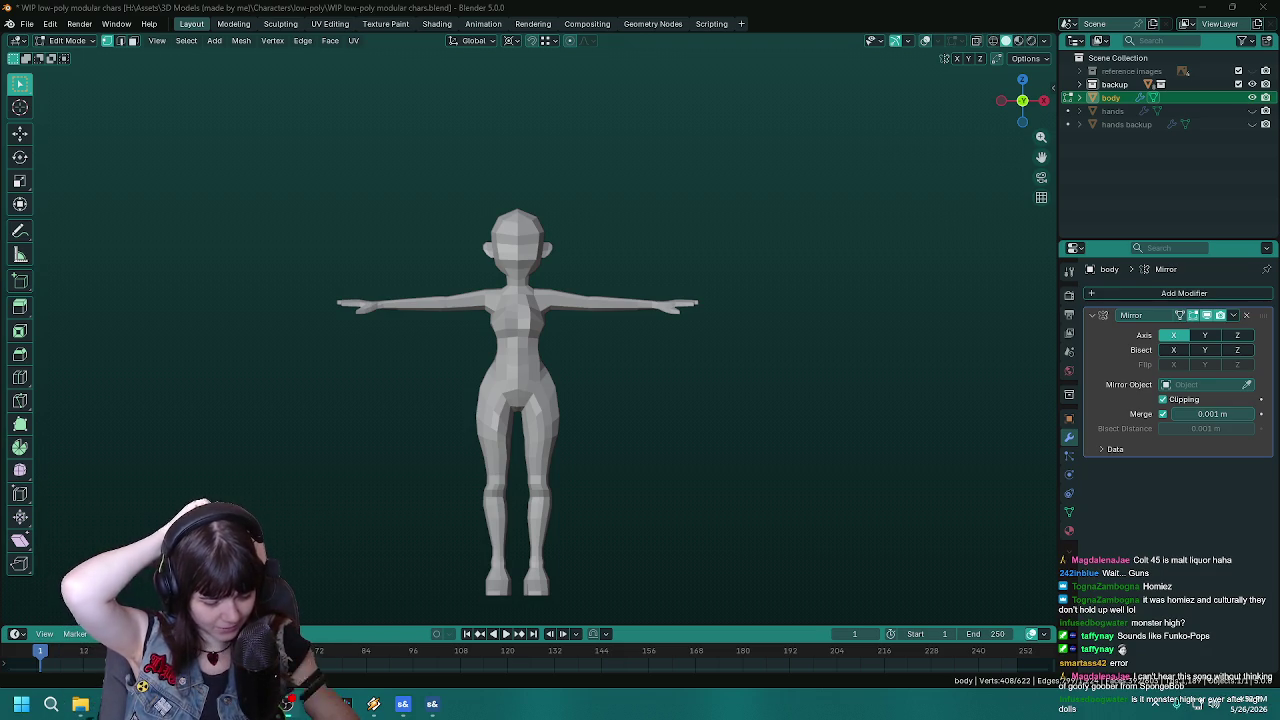
# Step: Minimize the Blender and s&box editor windows so FireAlpaca's start-up notice is visible
pyautogui.click(1209, 8)
pyautogui.click(1209, 8)
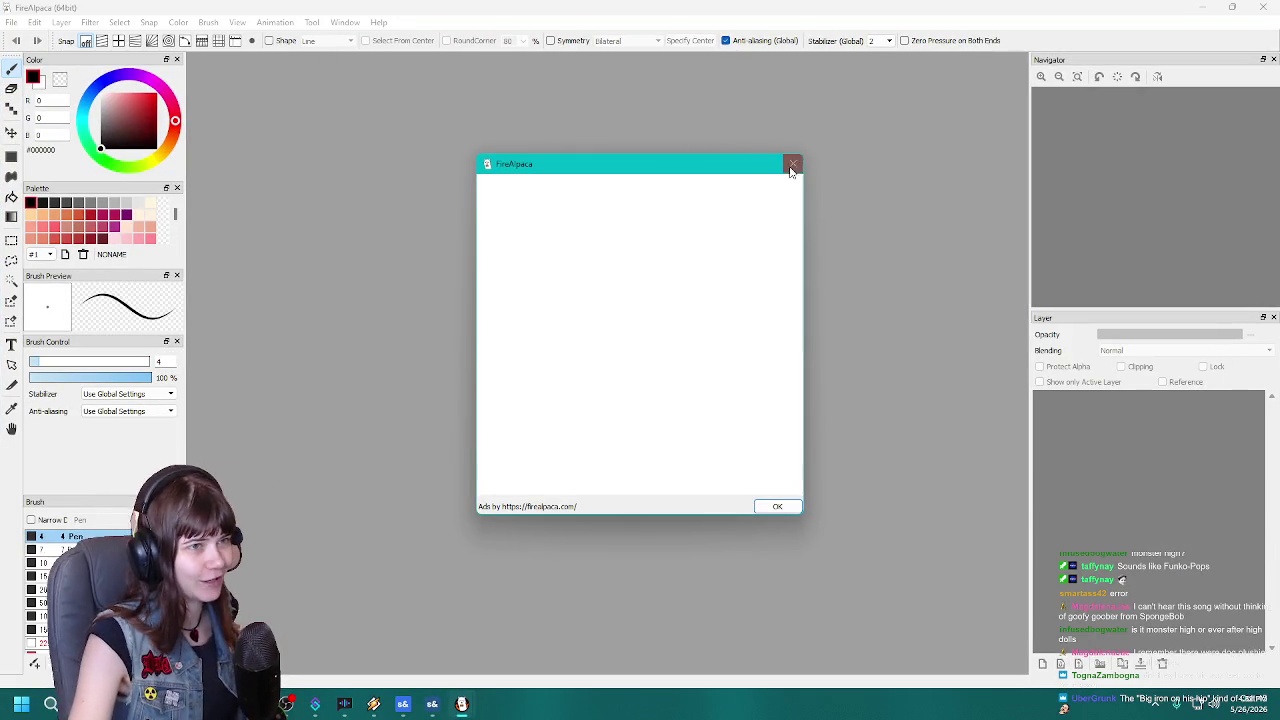
# Step: Dismiss the ad, create a 200 × 200 px transparent canvas, and paint grey with a size 50 brush
pyautogui.click(789, 165)
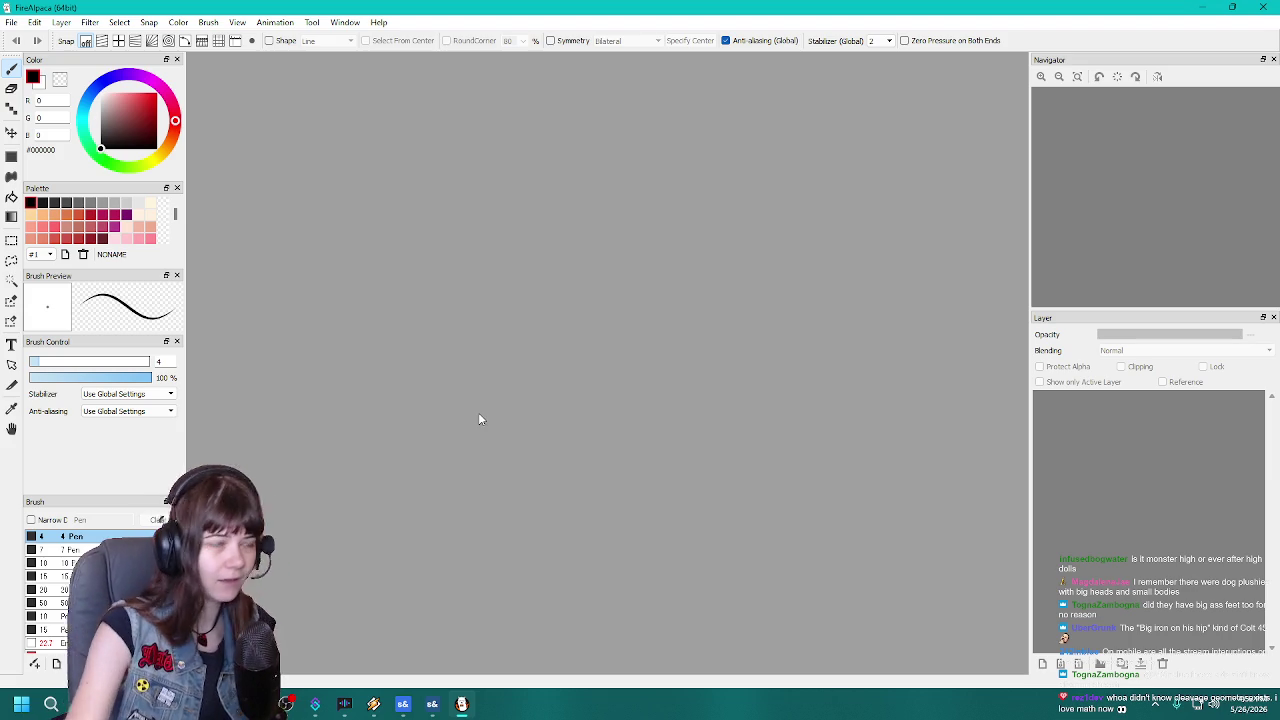
pyautogui.hotkey('ctrl', 'n')
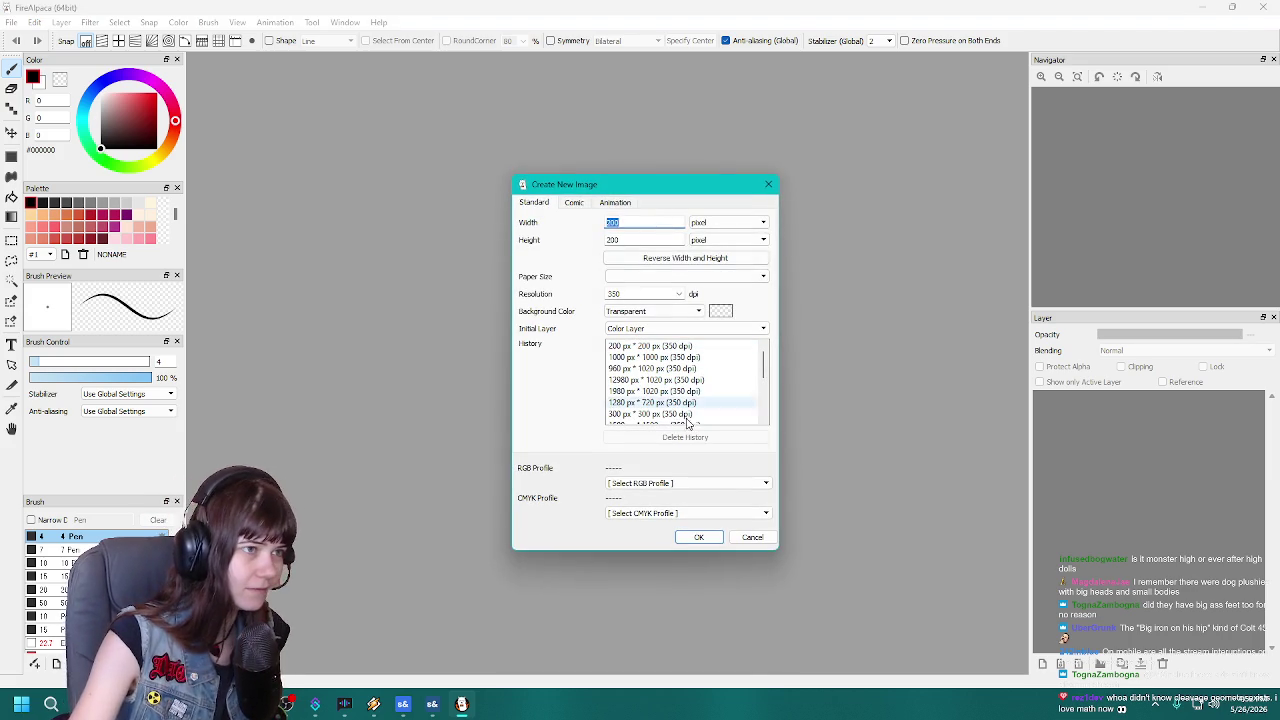
pyautogui.click(699, 537)
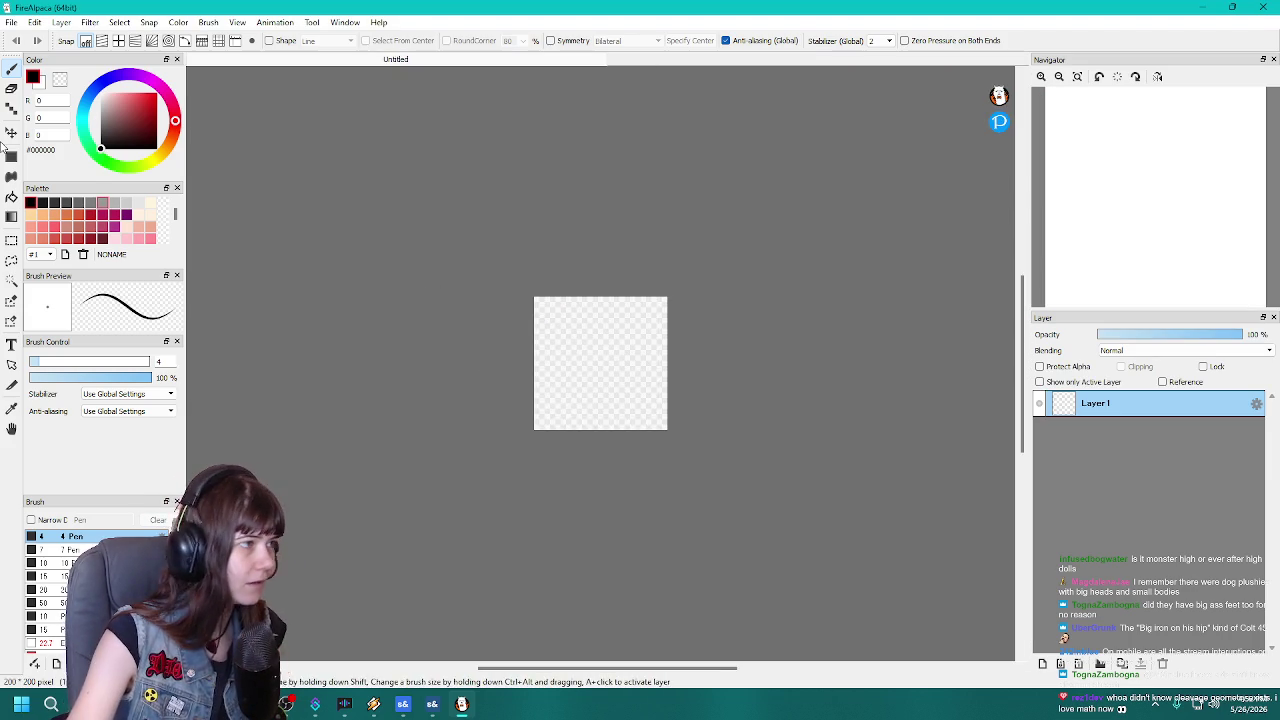
pyautogui.click(101, 204)
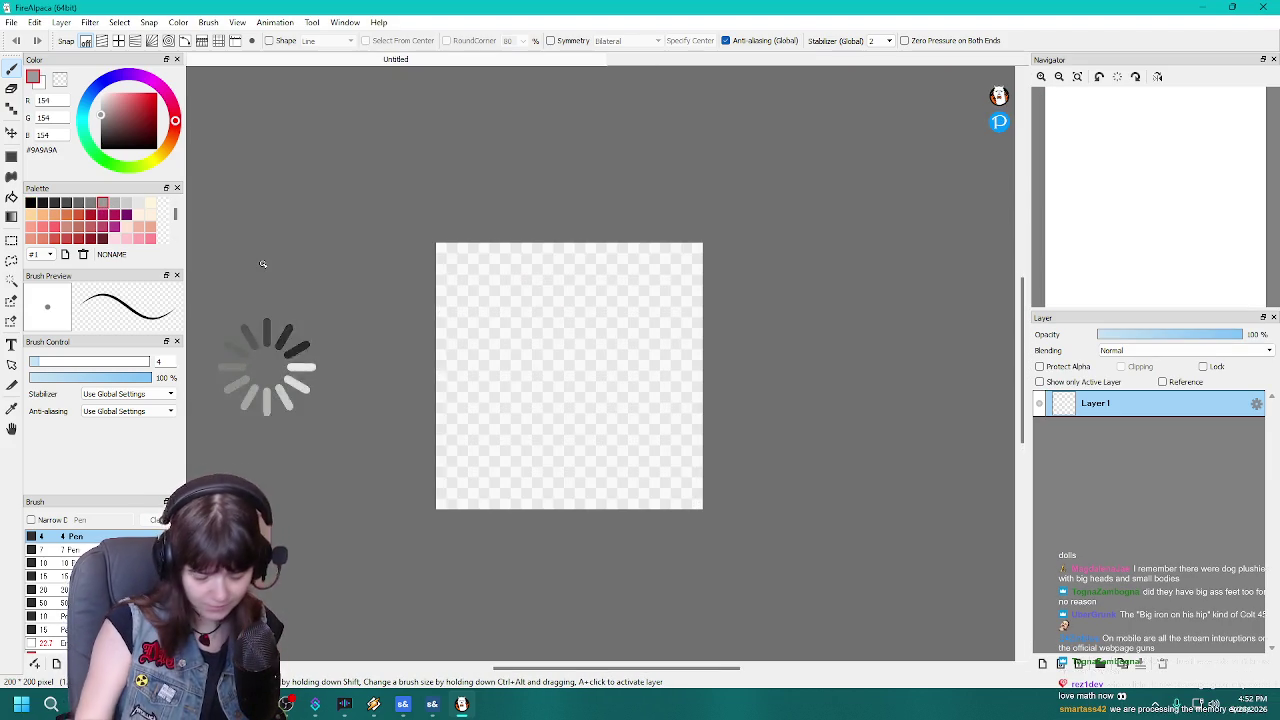
pyautogui.click(44, 603)
# Step: Paint a grey head shape, then a yellow band across it with the size 15 brush
pyautogui.moveTo(521, 406)
pyautogui.mouseDown()
pyautogui.moveTo(523, 378)
pyautogui.moveTo(634, 380)
pyautogui.moveTo(586, 320)
pyautogui.moveTo(600, 300)
pyautogui.moveTo(604, 381)
pyautogui.moveTo(586, 400)
pyautogui.moveTo(543, 343)
pyautogui.moveTo(543, 357)
pyautogui.moveTo(560, 330)
pyautogui.mouseUp()
pyautogui.click(152, 160)
pyautogui.moveTo(113, 106); pyautogui.dragTo(152, 110)
pyautogui.click(44, 576)
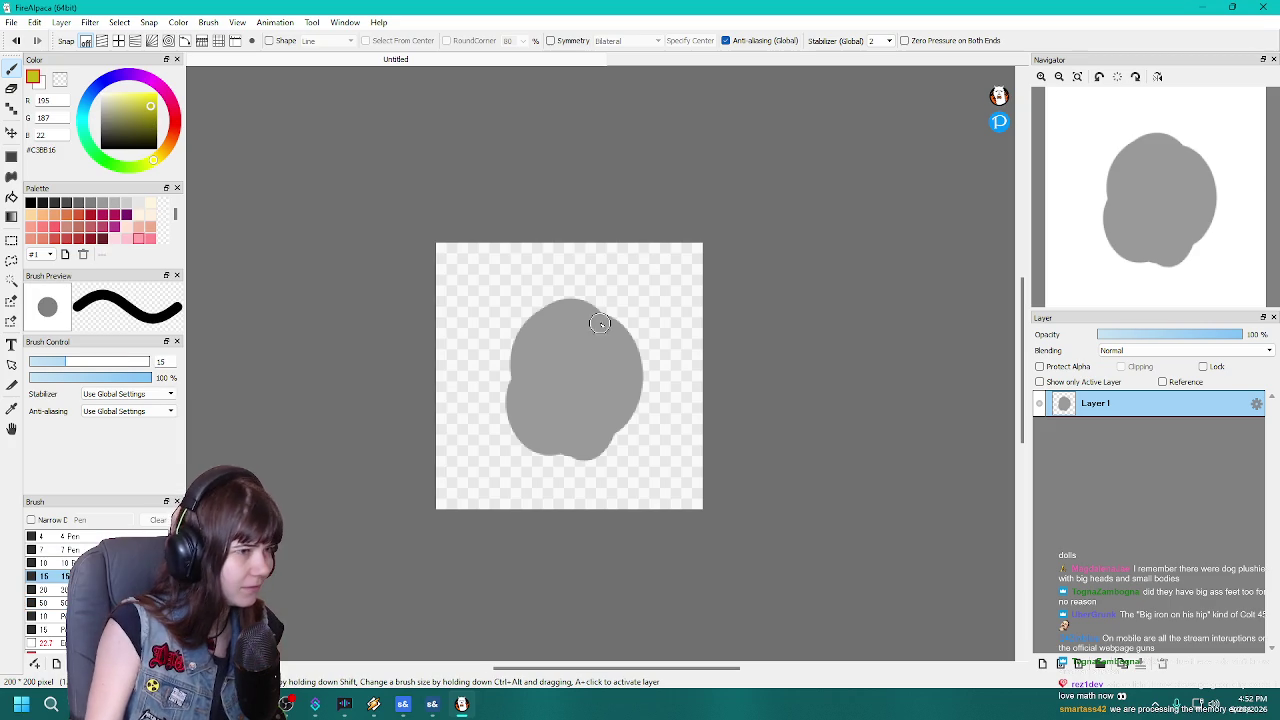
pyautogui.moveTo(540, 373)
pyautogui.mouseDown()
pyautogui.moveTo(540, 360)
pyautogui.moveTo(592, 391)
pyautogui.moveTo(600, 349)
pyautogui.moveTo(597, 385)
pyautogui.moveTo(572, 352)
pyautogui.mouseUp()
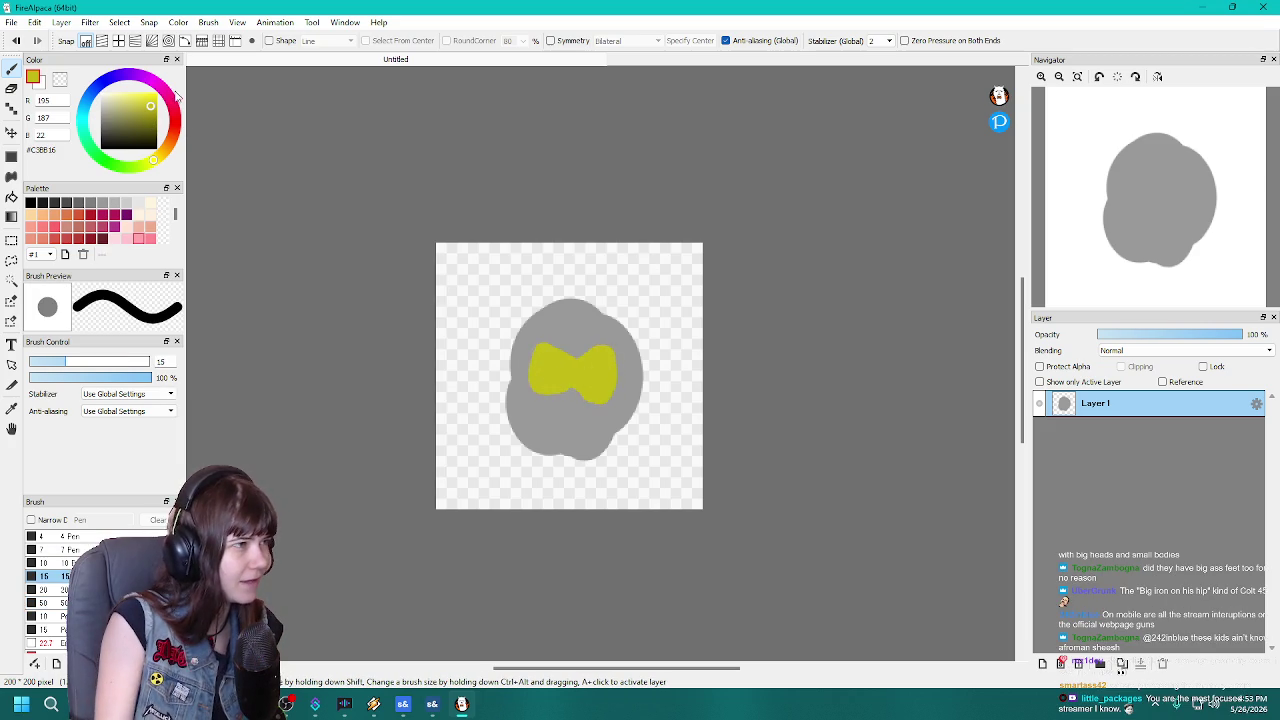
# Step: Paint red eye shapes over the yellow band and screenshot the drawing
pyautogui.click(174, 115)
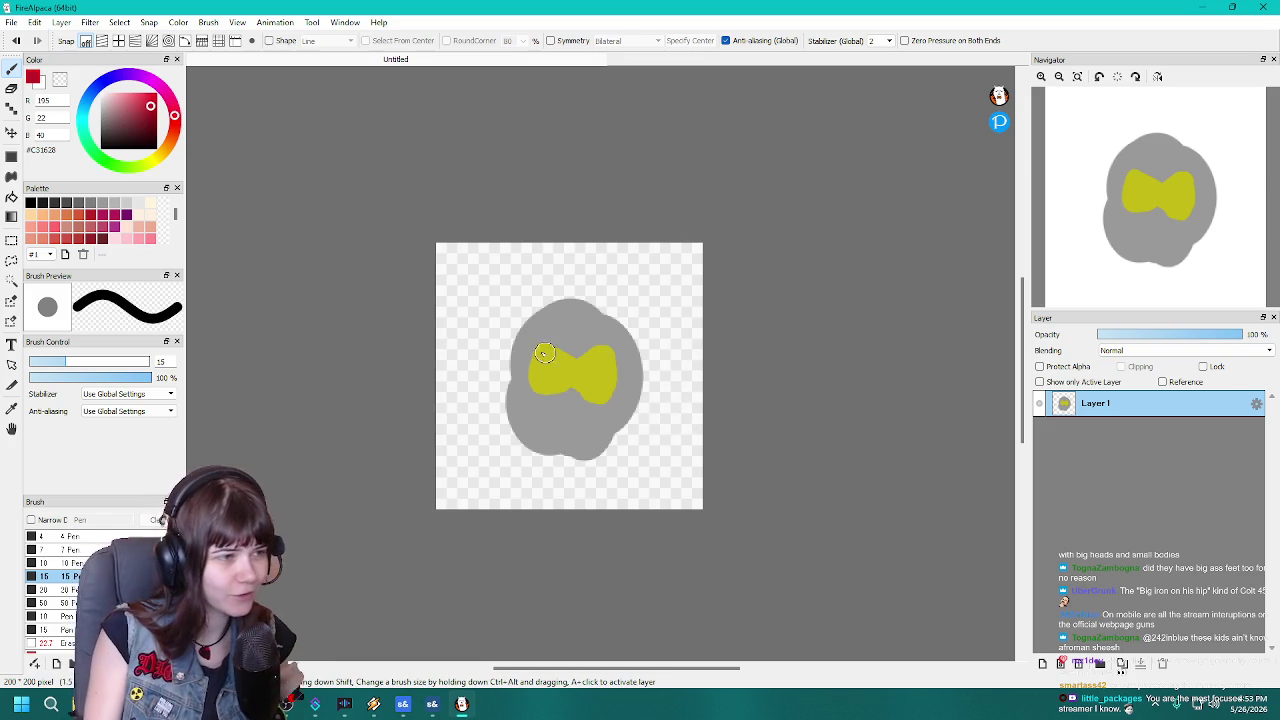
pyautogui.moveTo(540, 365)
pyautogui.mouseDown()
pyautogui.moveTo(602, 385)
pyautogui.moveTo(600, 396)
pyautogui.mouseUp()
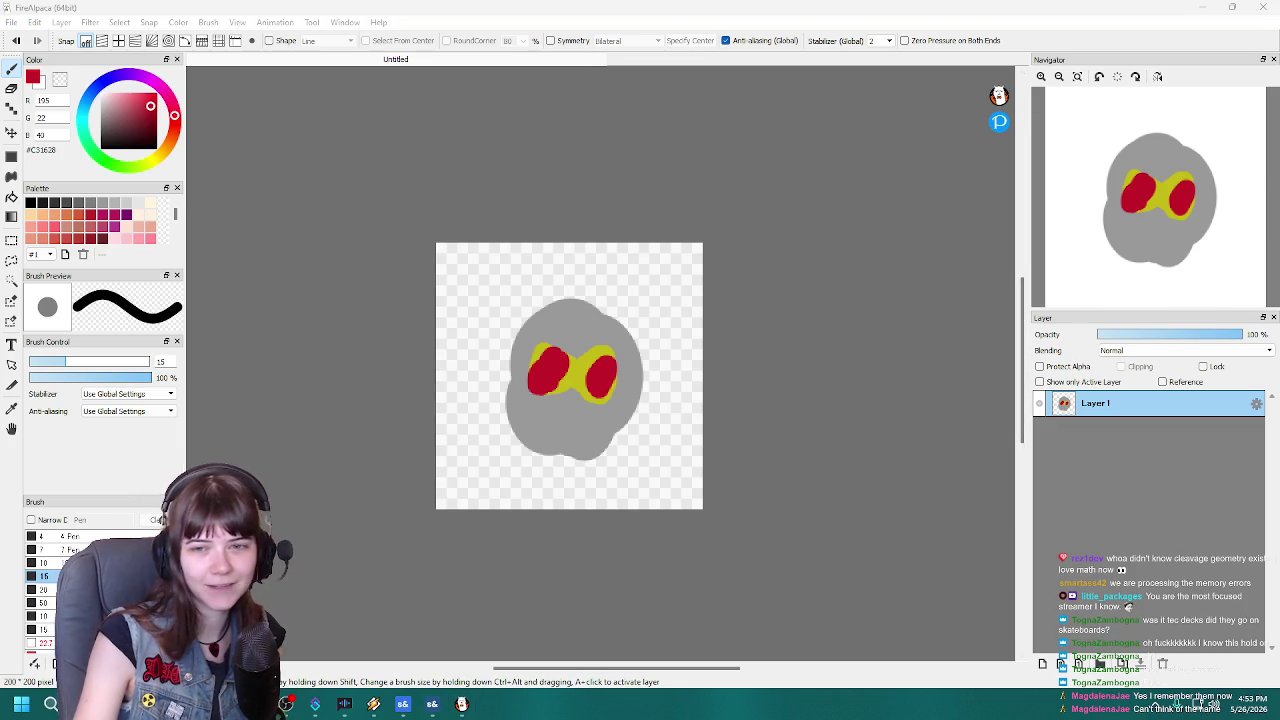
pyautogui.press('super+shift+s')
pyautogui.moveTo(369, 187); pyautogui.dragTo(889, 611)
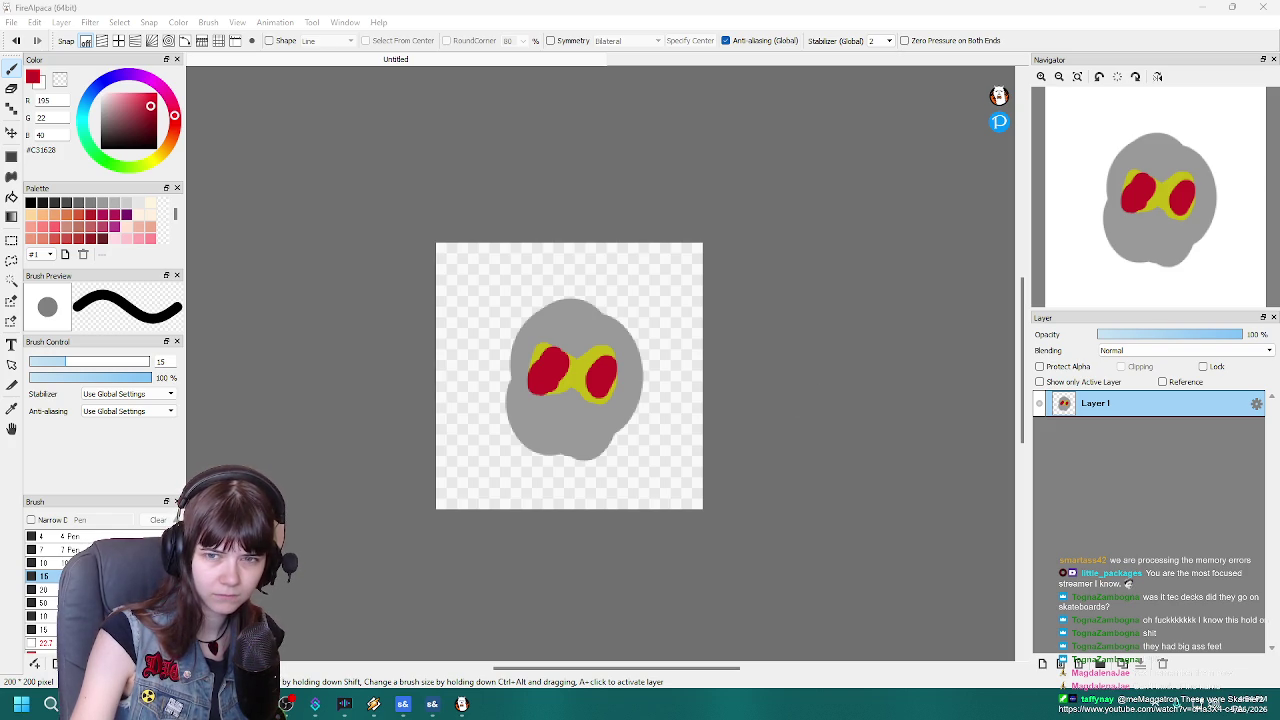
pyautogui.press('super+shift+s')
pyautogui.moveTo(366, 174); pyautogui.dragTo(697, 528)
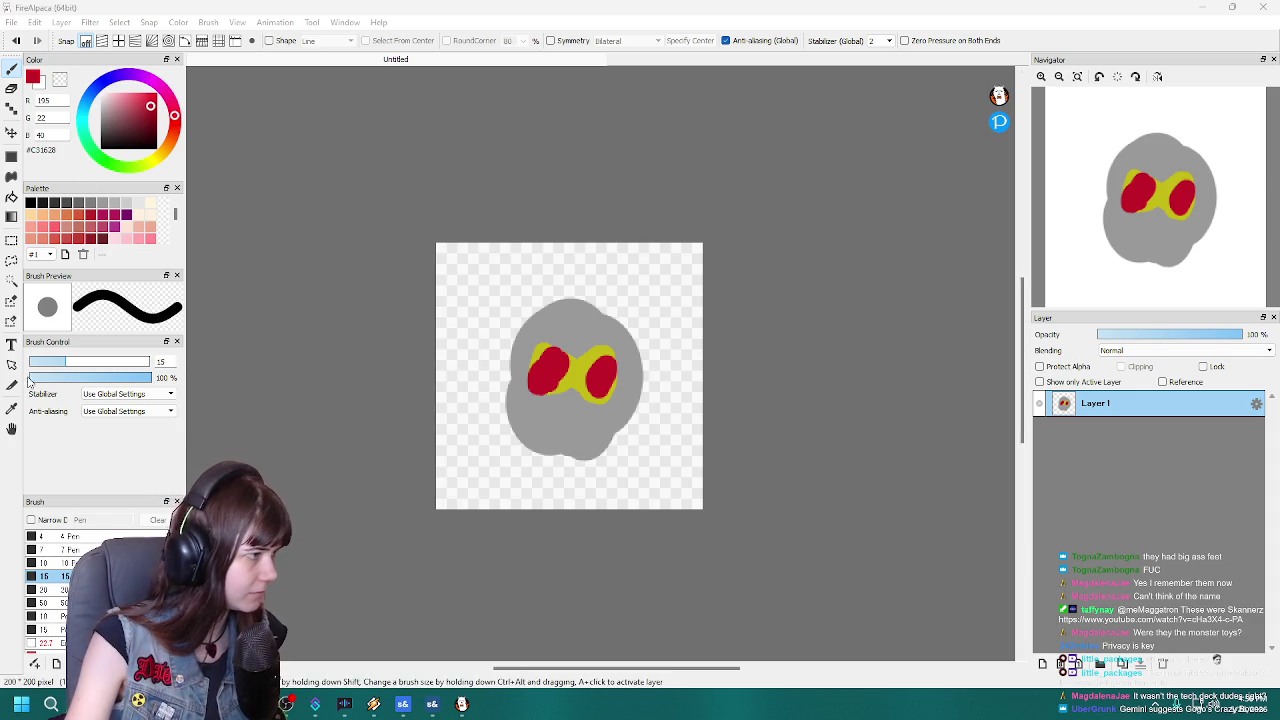
pyautogui.click(11, 240)
# Step: Select the head, shrink it to about a third, and move it to the canvas top
pyautogui.moveTo(441, 270)
pyautogui.mouseDown()
pyautogui.moveTo(522, 370)
pyautogui.moveTo(673, 508)
pyautogui.mouseUp()
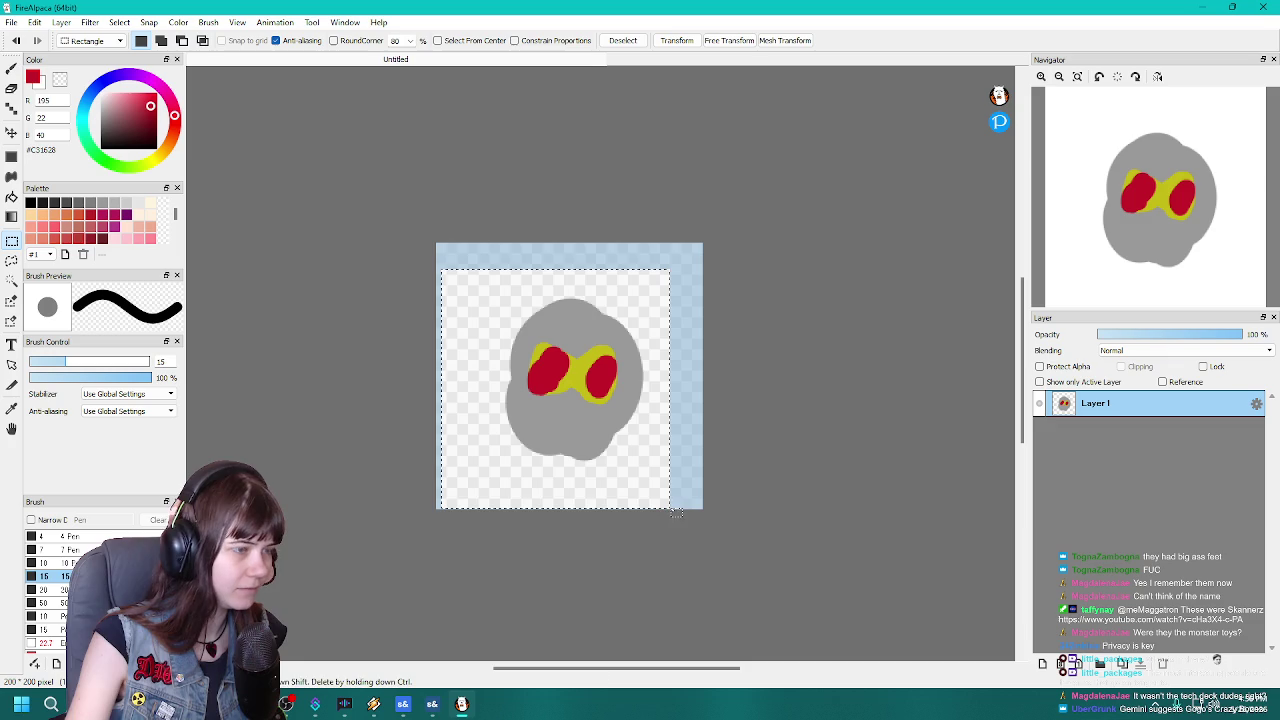
pyautogui.click(676, 40)
pyautogui.moveTo(610, 397); pyautogui.dragTo(610, 345)
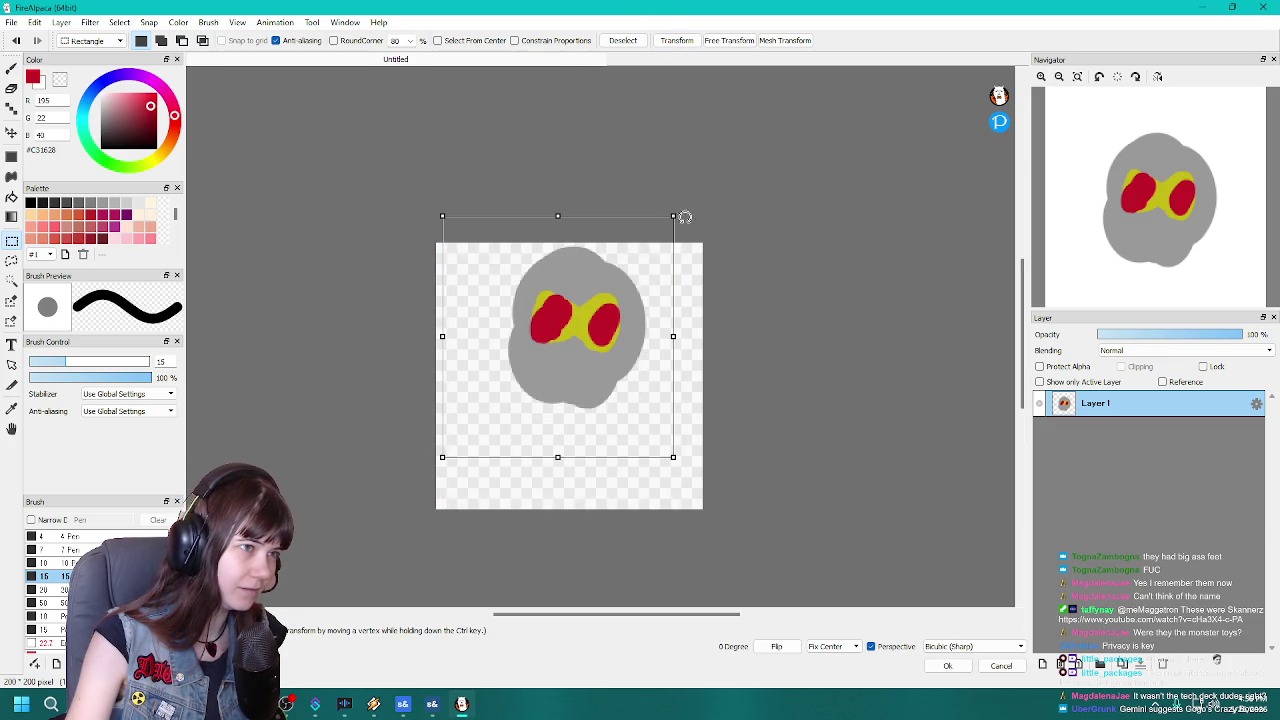
pyautogui.moveTo(675, 215); pyautogui.dragTo(603, 281)
pyautogui.moveTo(566, 345); pyautogui.dragTo(566, 308)
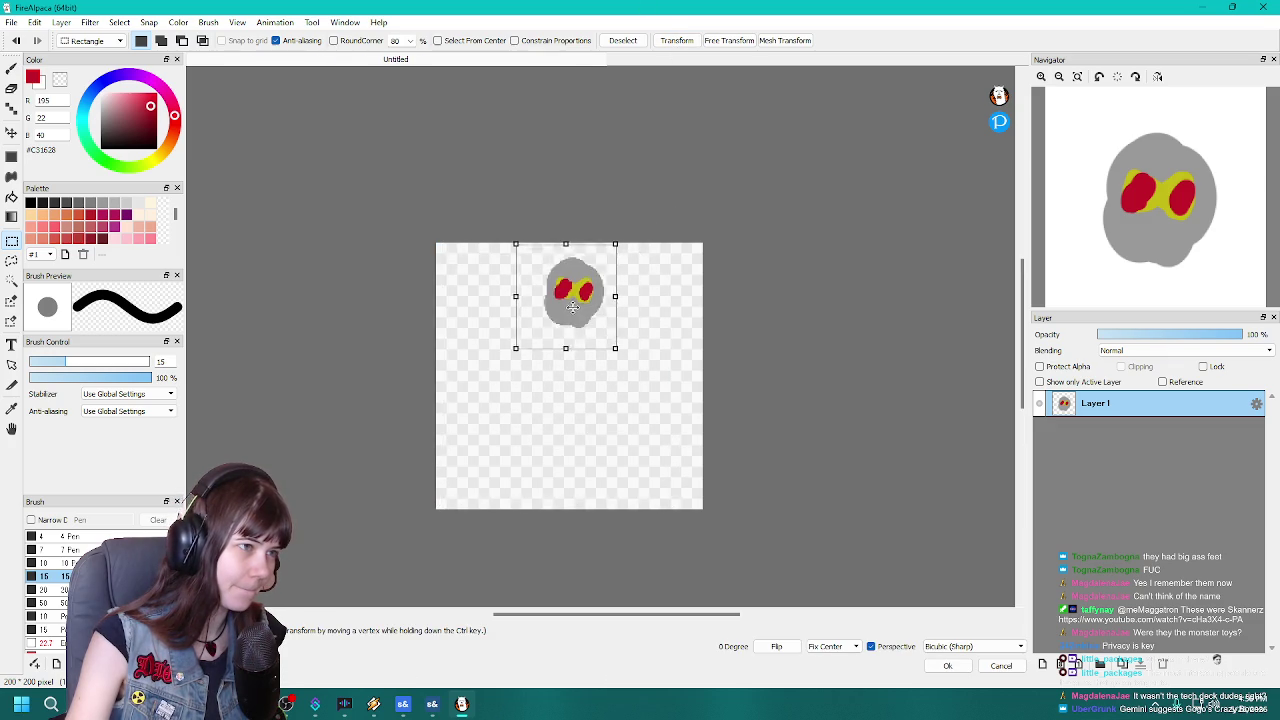
pyautogui.click(664, 44)
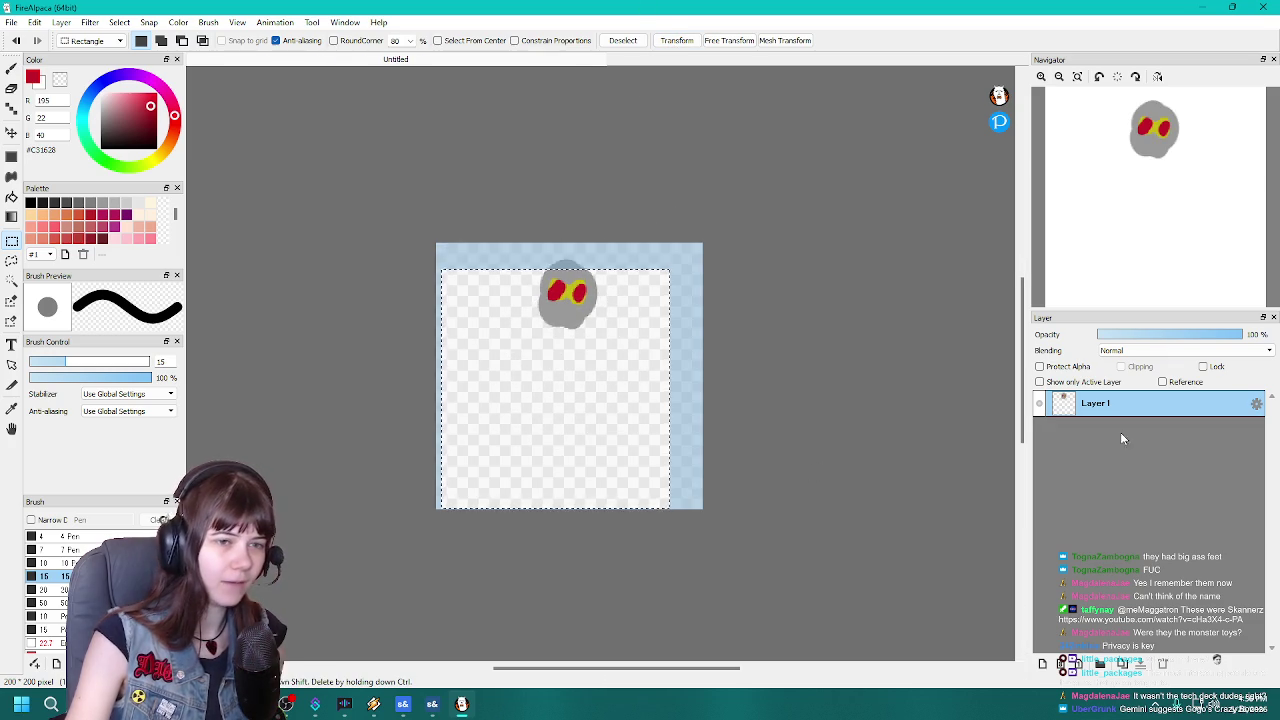
pyautogui.hotkey('ctrl', 'd')
pyautogui.click(11, 177)
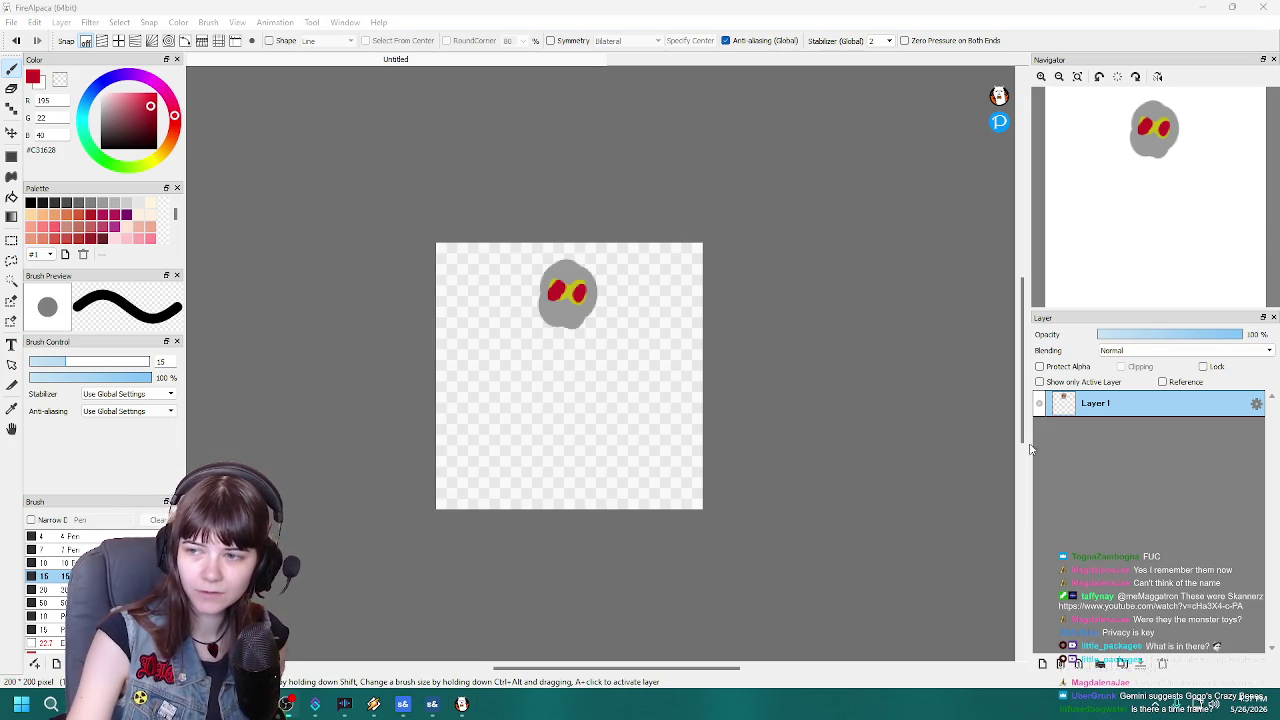
# Step: Sample the head's grey #9A9A9A with the eyedropper as the painting colour
pyautogui.click(592, 327)
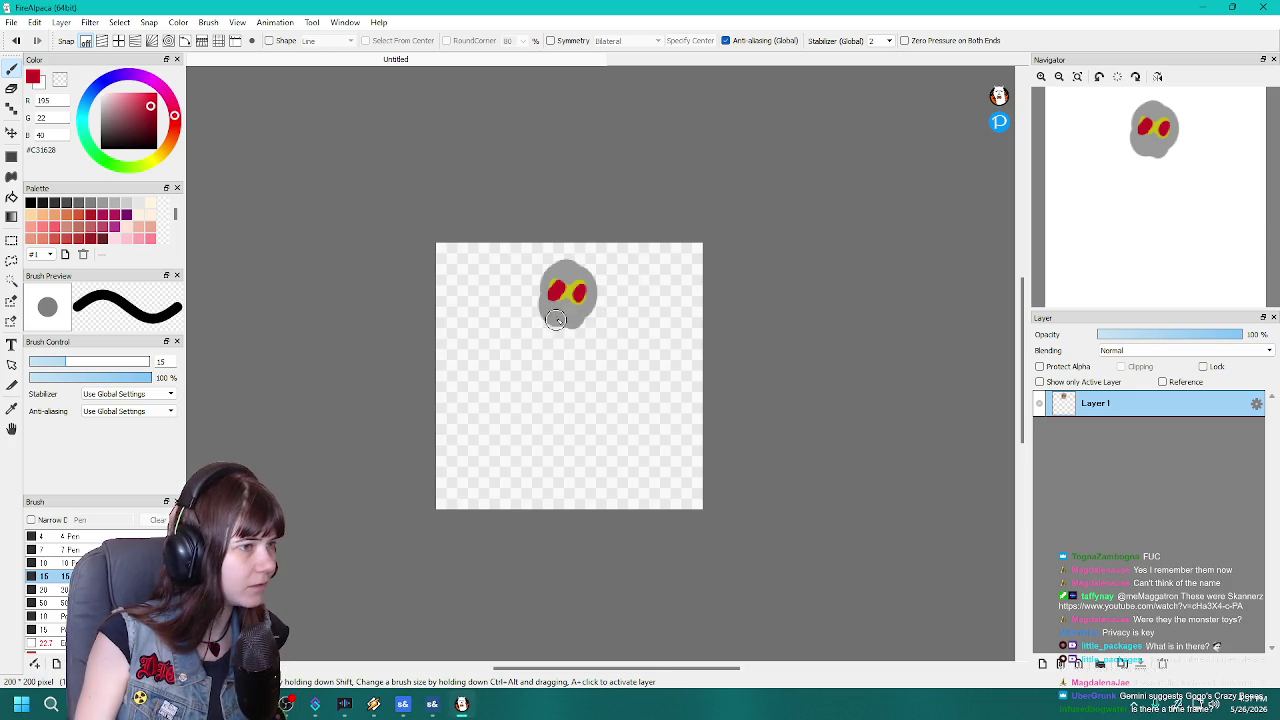
pyautogui.click(30, 86)
pyautogui.click(42, 88)
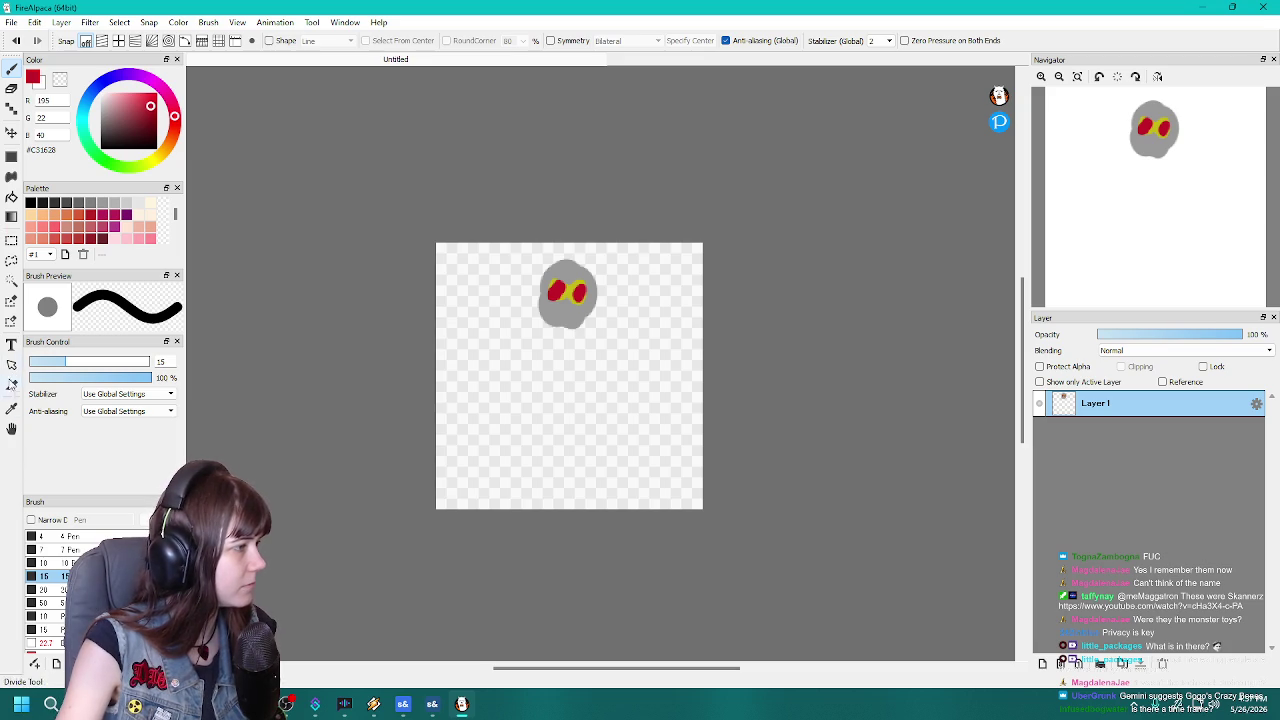
pyautogui.click(11, 408)
pyautogui.click(560, 316)
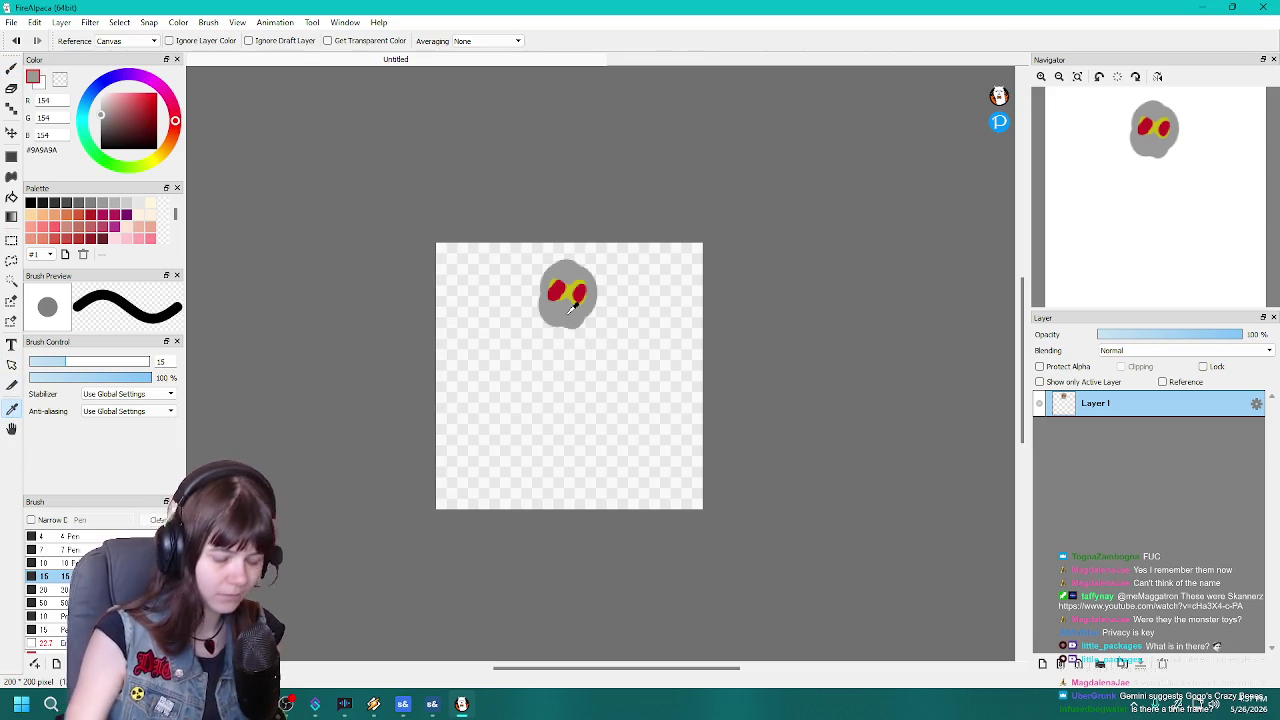
pyautogui.click(11, 68)
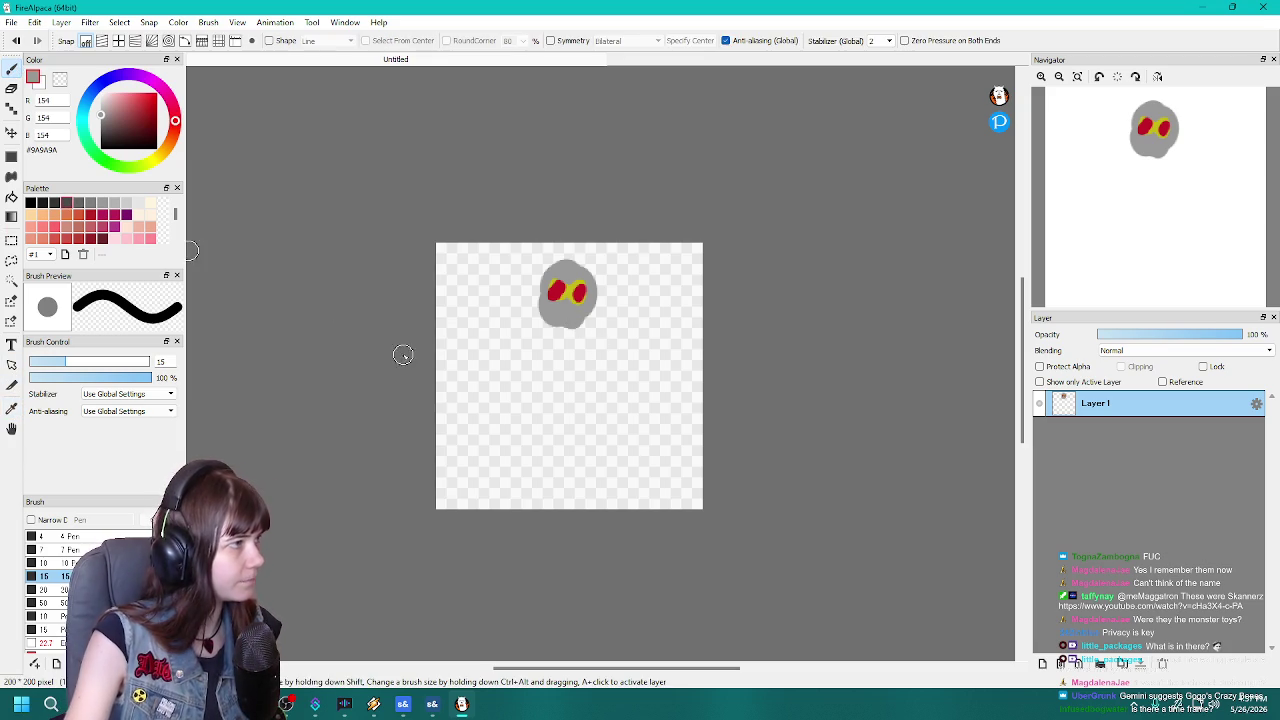
# Step: Cancel the save, undo a stray grey stroke, and select the size 20 brush
pyautogui.hotkey('ctrl', 's')
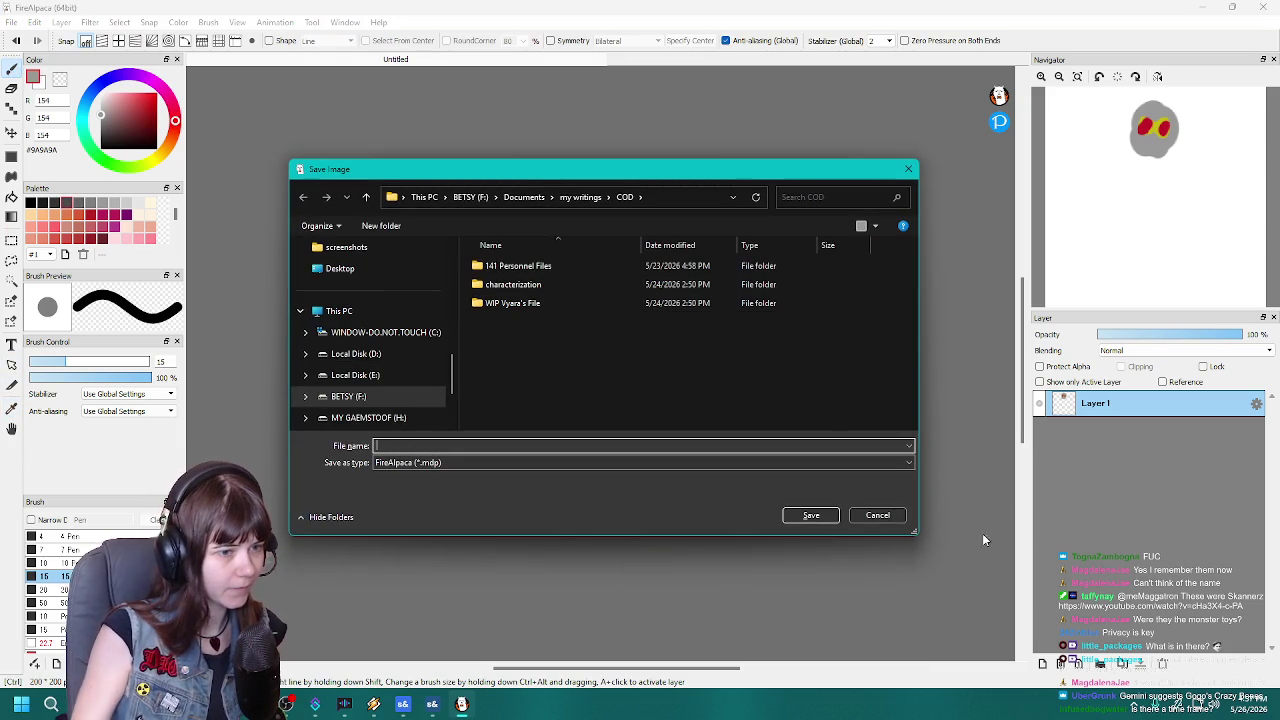
pyautogui.click(875, 516)
pyautogui.moveTo(552, 336)
pyautogui.mouseDown()
pyautogui.moveTo(528, 388)
pyautogui.moveTo(574, 340)
pyautogui.mouseUp()
pyautogui.hotkey('ctrl', 'z')
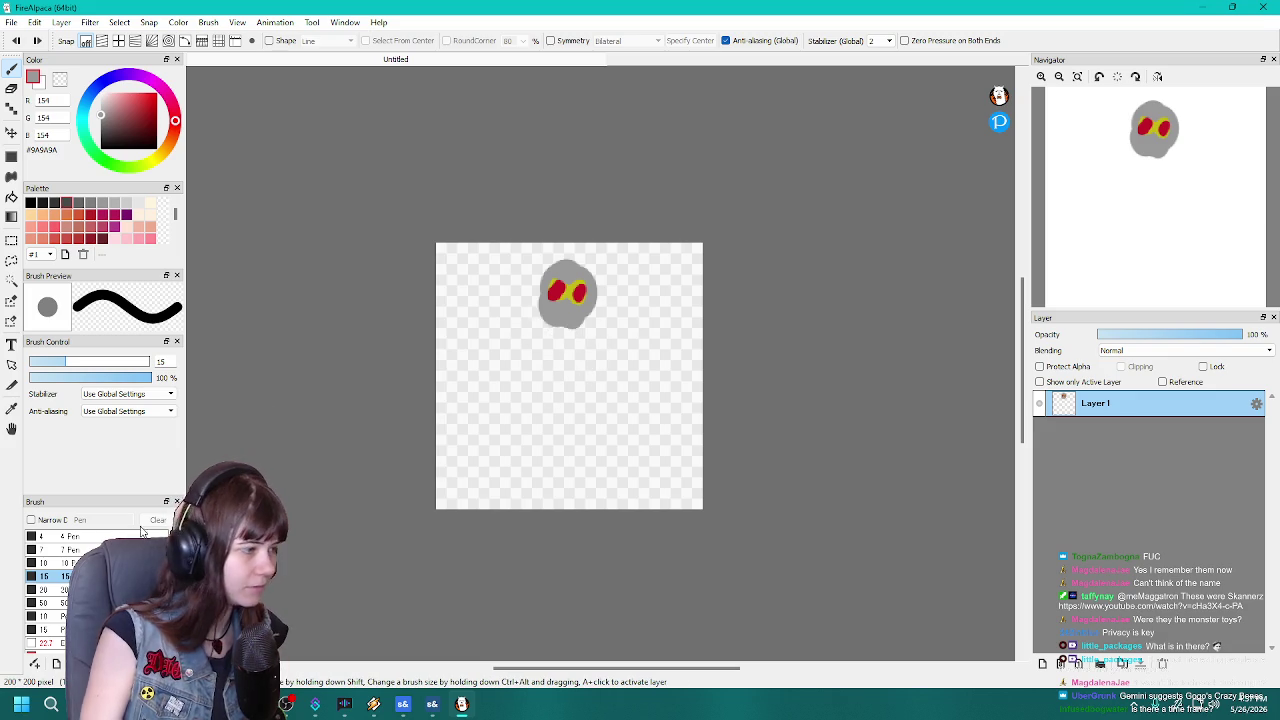
pyautogui.click(43, 589)
pyautogui.moveTo(551, 347)
pyautogui.mouseDown()
pyautogui.moveTo(540, 345)
pyautogui.moveTo(556, 420)
pyautogui.moveTo(595, 420)
pyautogui.moveTo(565, 405)
pyautogui.moveTo(516, 466)
pyautogui.moveTo(552, 461)
pyautogui.moveTo(541, 469)
pyautogui.moveTo(568, 432)
pyautogui.moveTo(608, 466)
pyautogui.moveTo(668, 474)
pyautogui.moveTo(605, 485)
pyautogui.mouseUp()
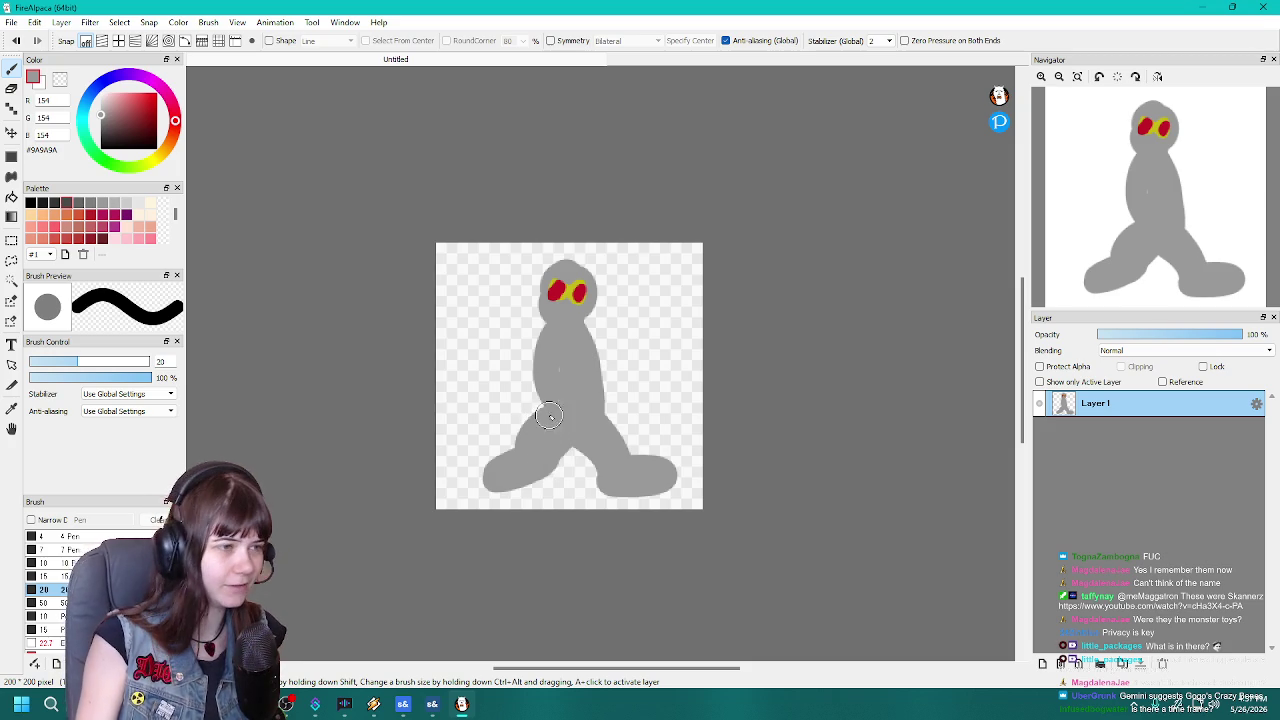
pyautogui.moveTo(560, 345)
pyautogui.mouseDown()
pyautogui.moveTo(495, 370)
pyautogui.moveTo(505, 382)
pyautogui.mouseUp()
pyautogui.moveTo(580, 358); pyautogui.dragTo(625, 370)
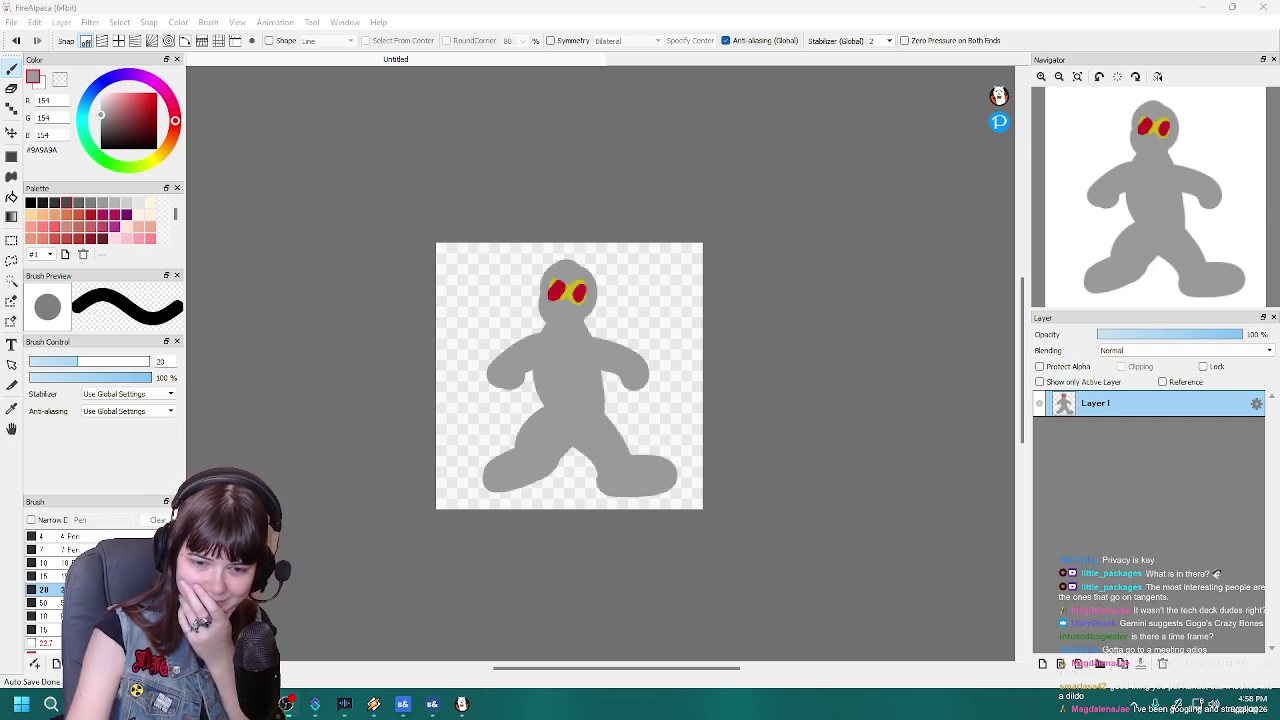
pyautogui.press('super+shift+s')
pyautogui.moveTo(332, 202); pyautogui.dragTo(760, 590)
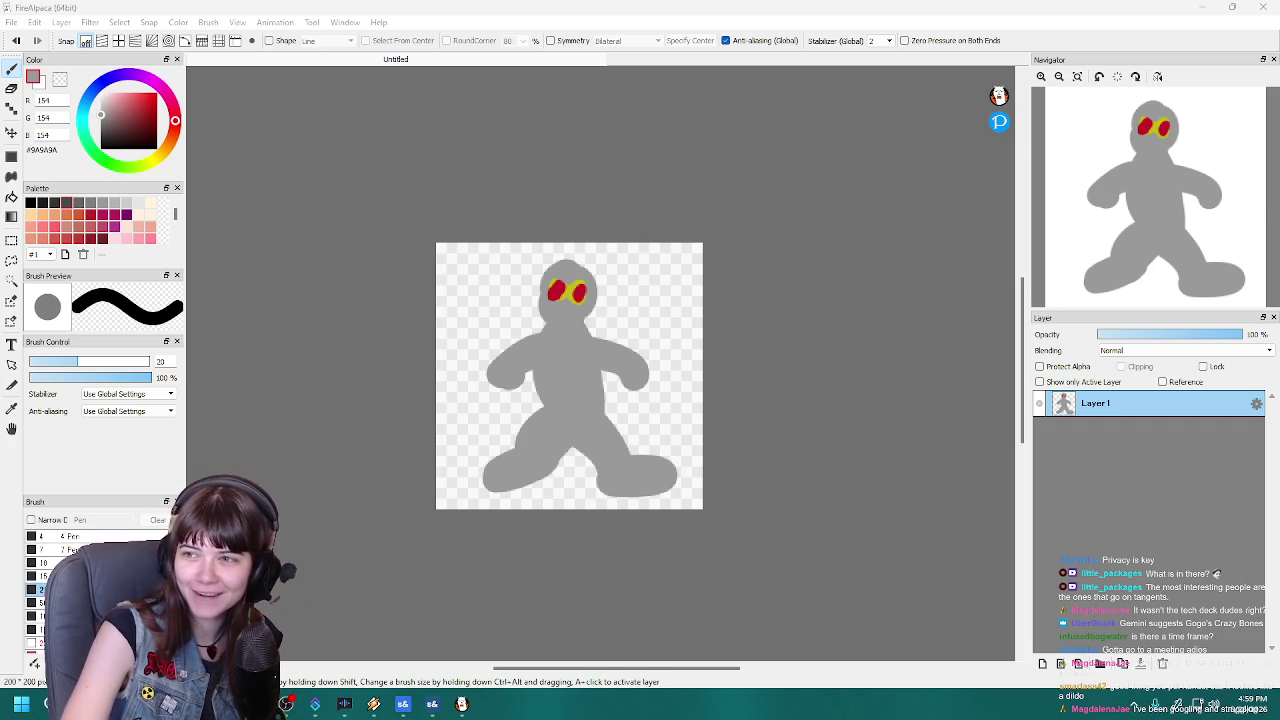
pyautogui.hotkey('alt', 'Tab')
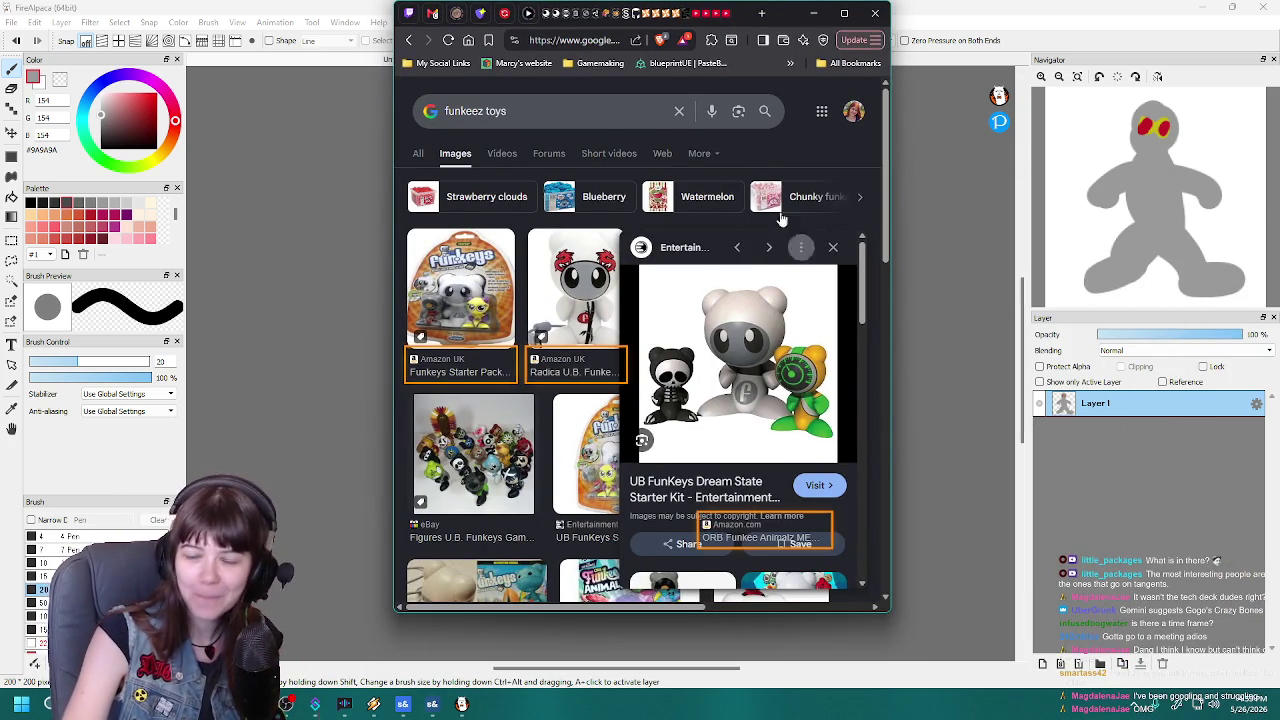
# Step: Move the browser aside and preview the eBay lot of four Funkey figures
pyautogui.moveTo(792, 14)
pyautogui.mouseDown()
pyautogui.moveTo(943, 134)
pyautogui.moveTo(950, 0)
pyautogui.mouseUp()
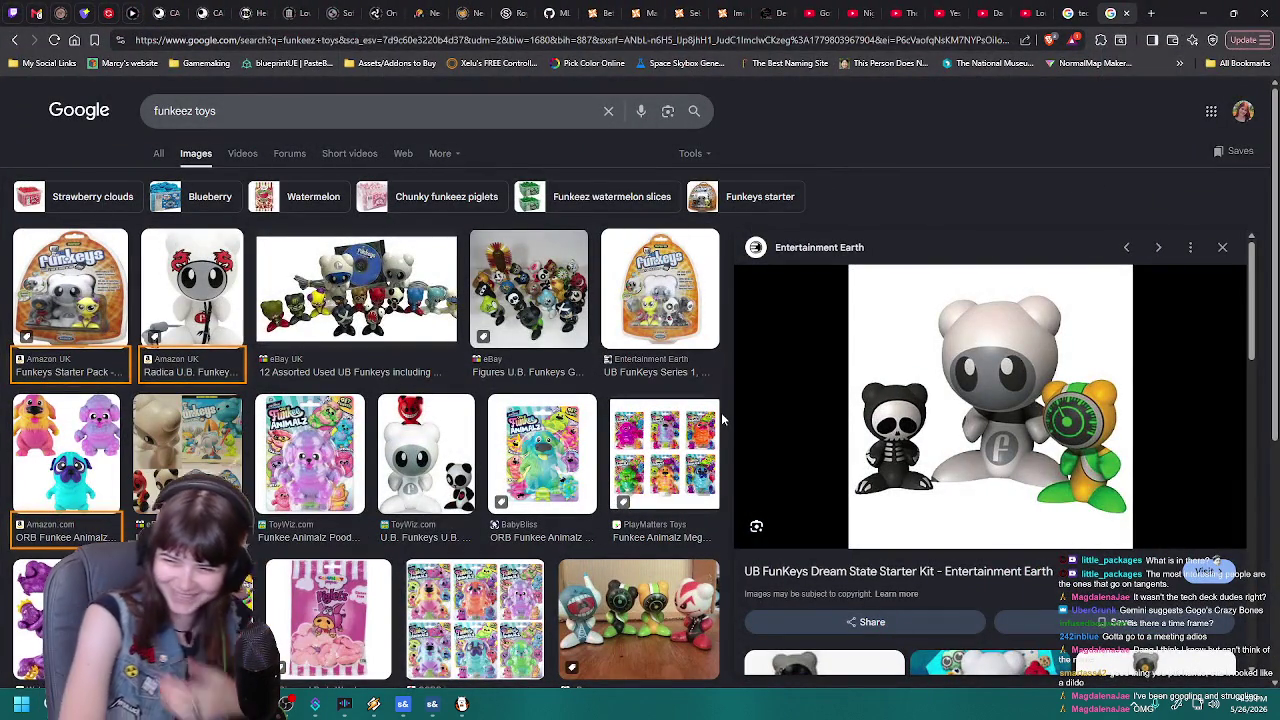
pyautogui.scroll(-1, 499, 455)
pyautogui.scroll(-2, 500, 457)
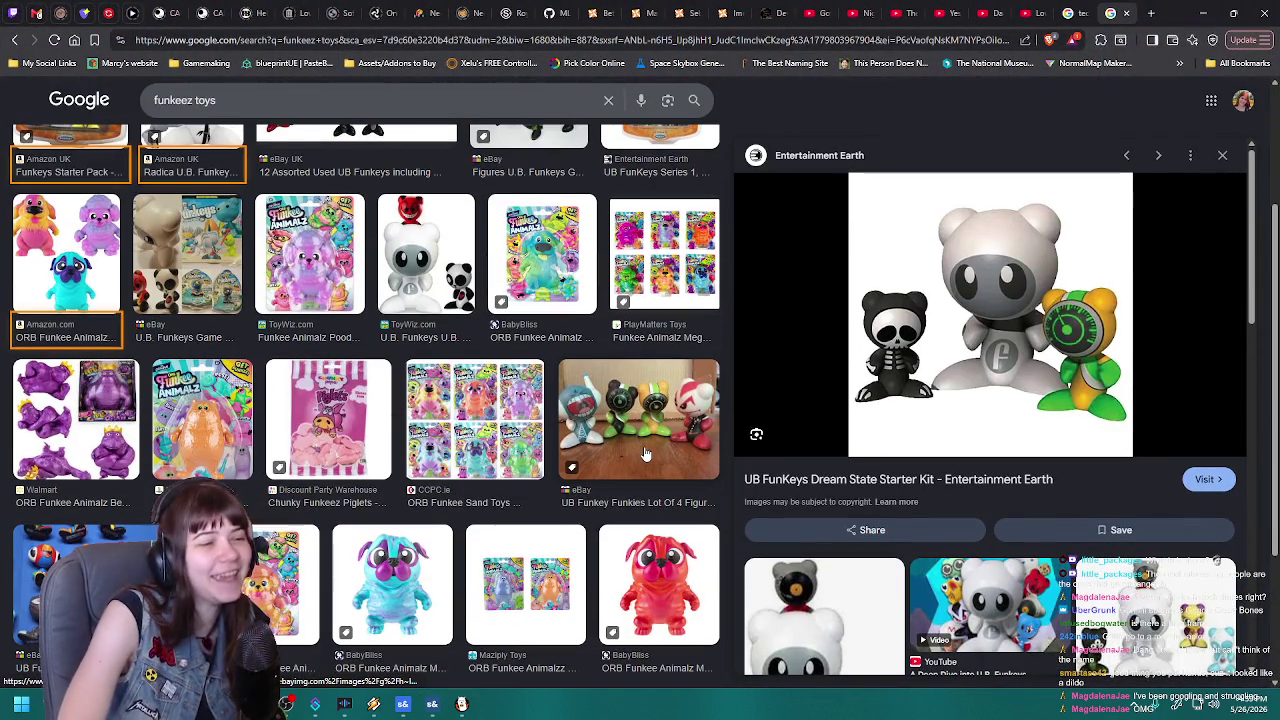
pyautogui.click(644, 452)
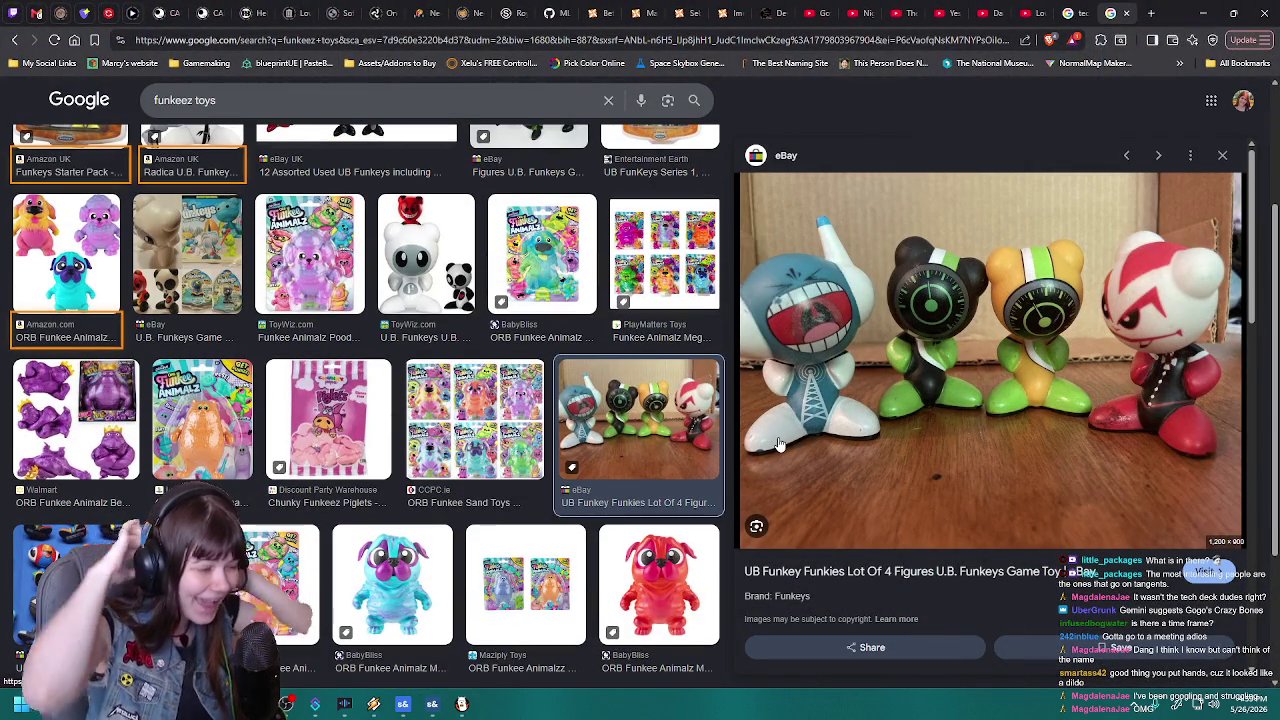
# Step: Preview the eBay 'U.B. Funkeys Game Disc, USB Hub, 4 Funkeys' listing
pyautogui.scroll(-1, 413, 428)
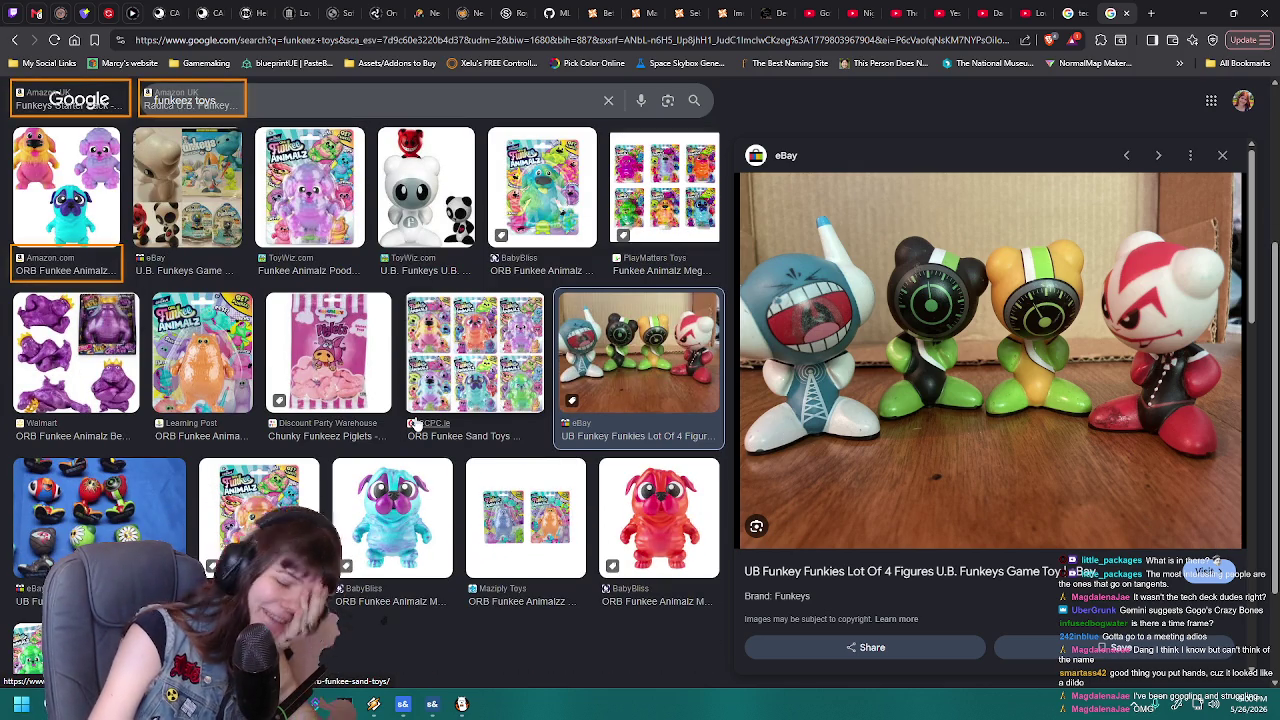
pyautogui.scroll(-2, 413, 424)
pyautogui.scroll(3, 416, 428)
pyautogui.scroll(3, 421, 432)
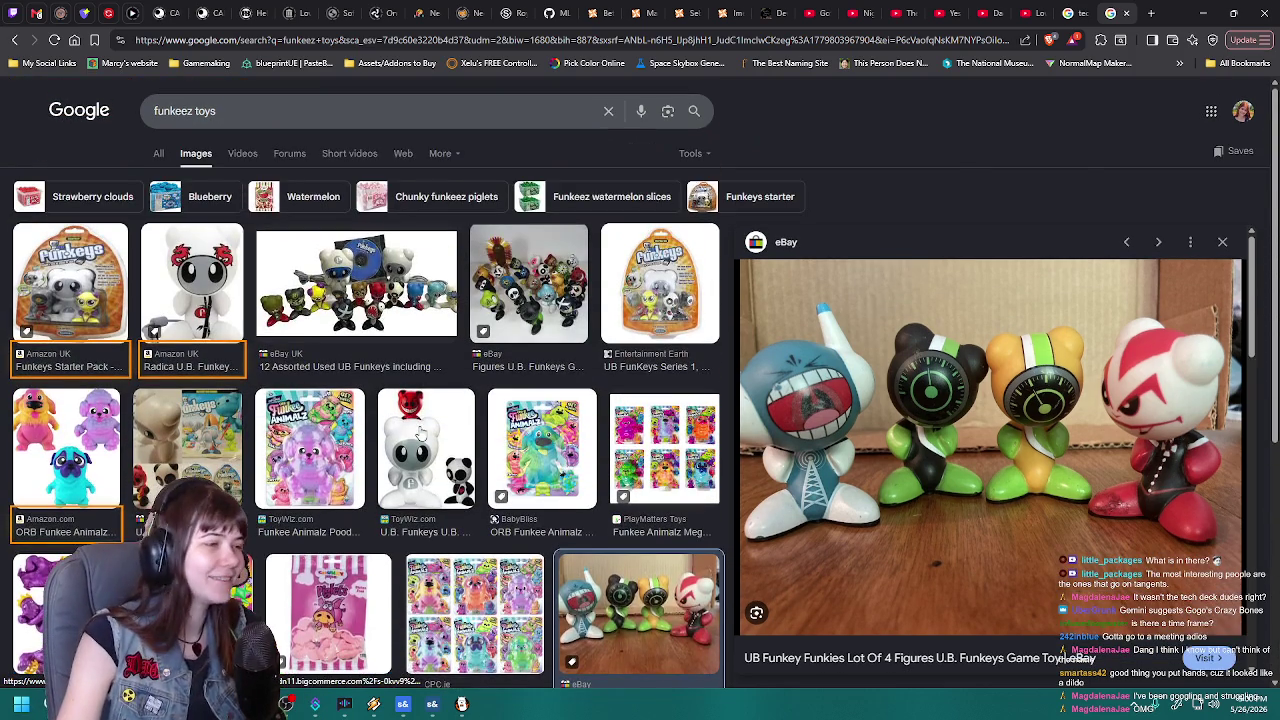
pyautogui.click(183, 419)
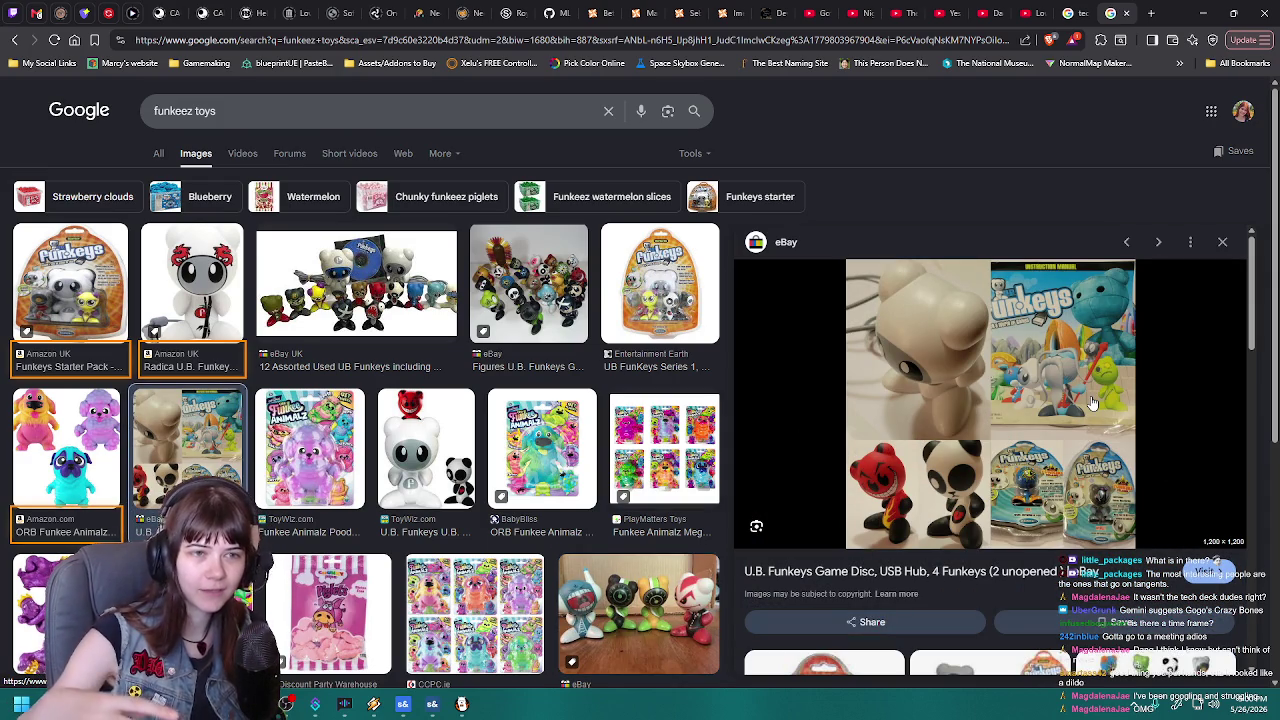
pyautogui.scroll(-3, 1092, 403)
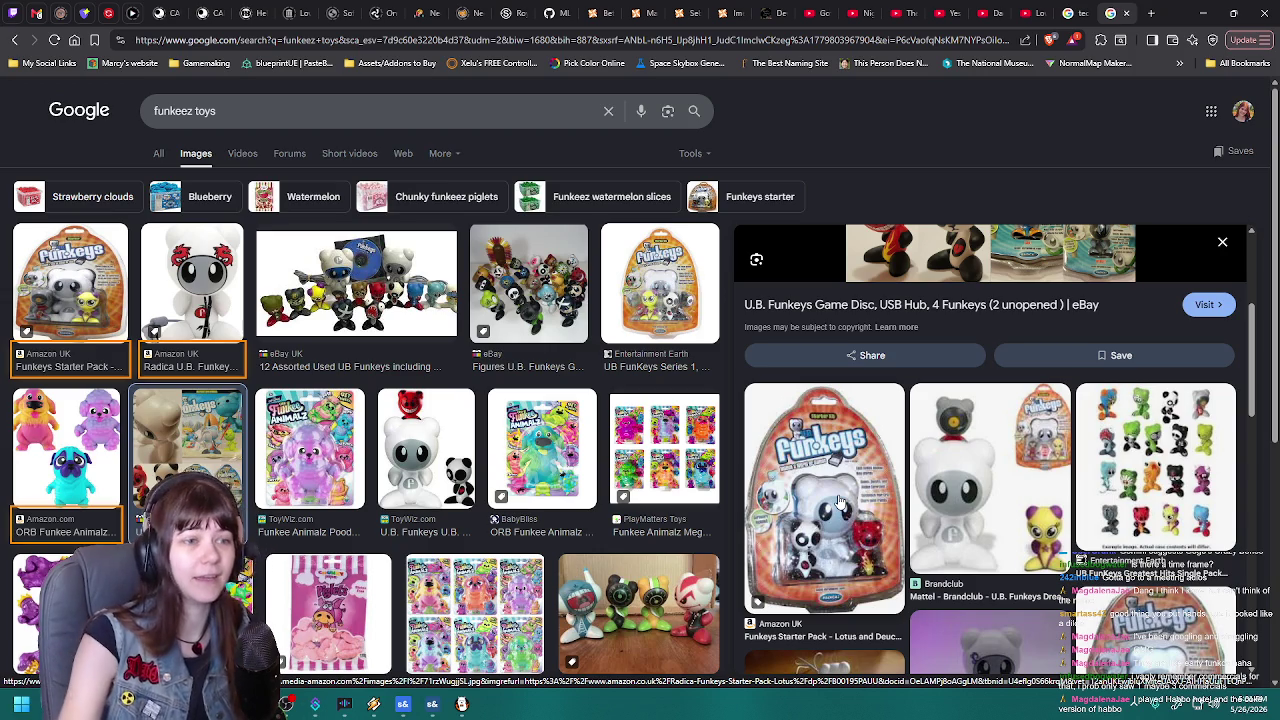
# Step: Close FireAlpaca without saving the drawing, then bring up the s&box scene and Blender
pyautogui.hotkey('alt', 'Tab')
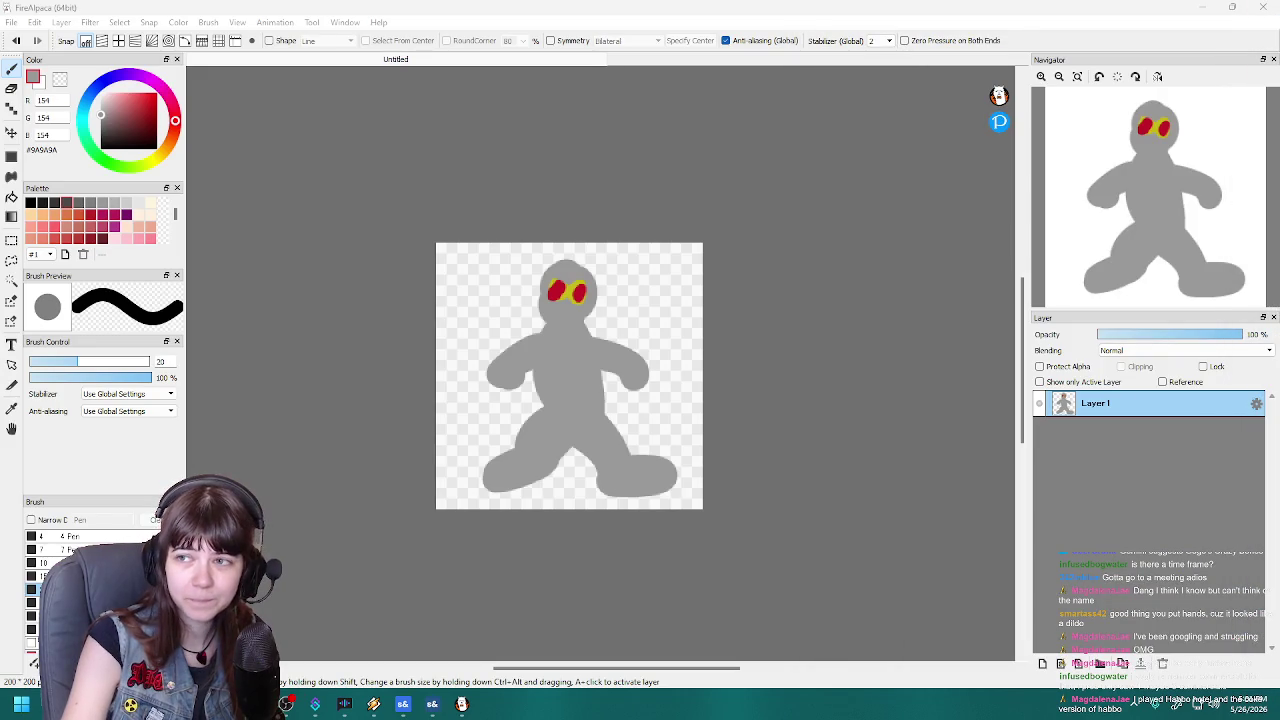
pyautogui.click(1262, 7)
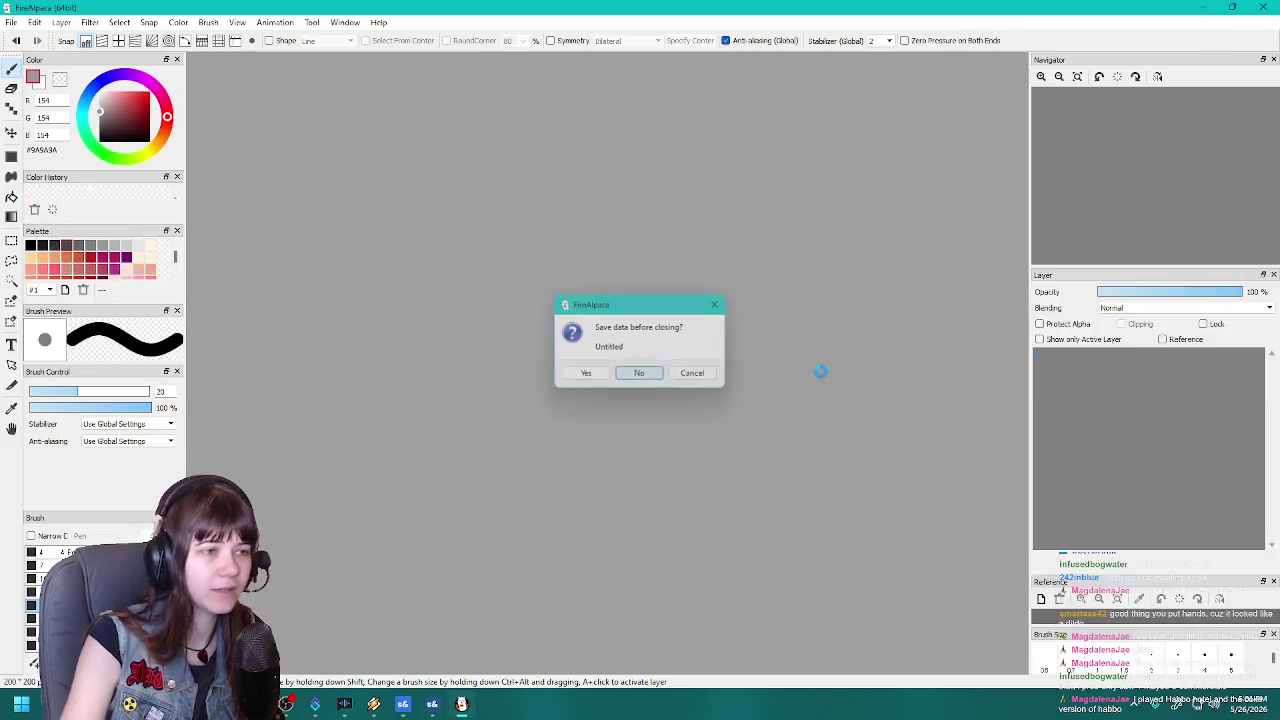
pyautogui.click(639, 373)
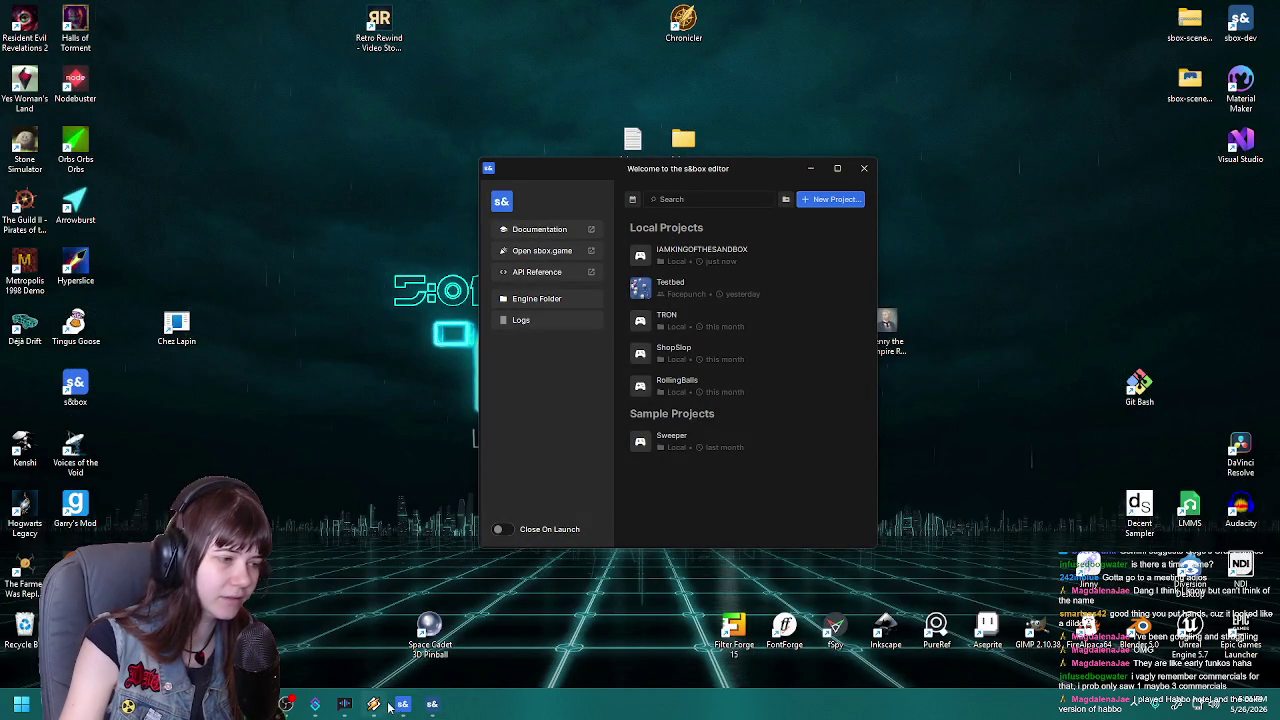
pyautogui.click(432, 704)
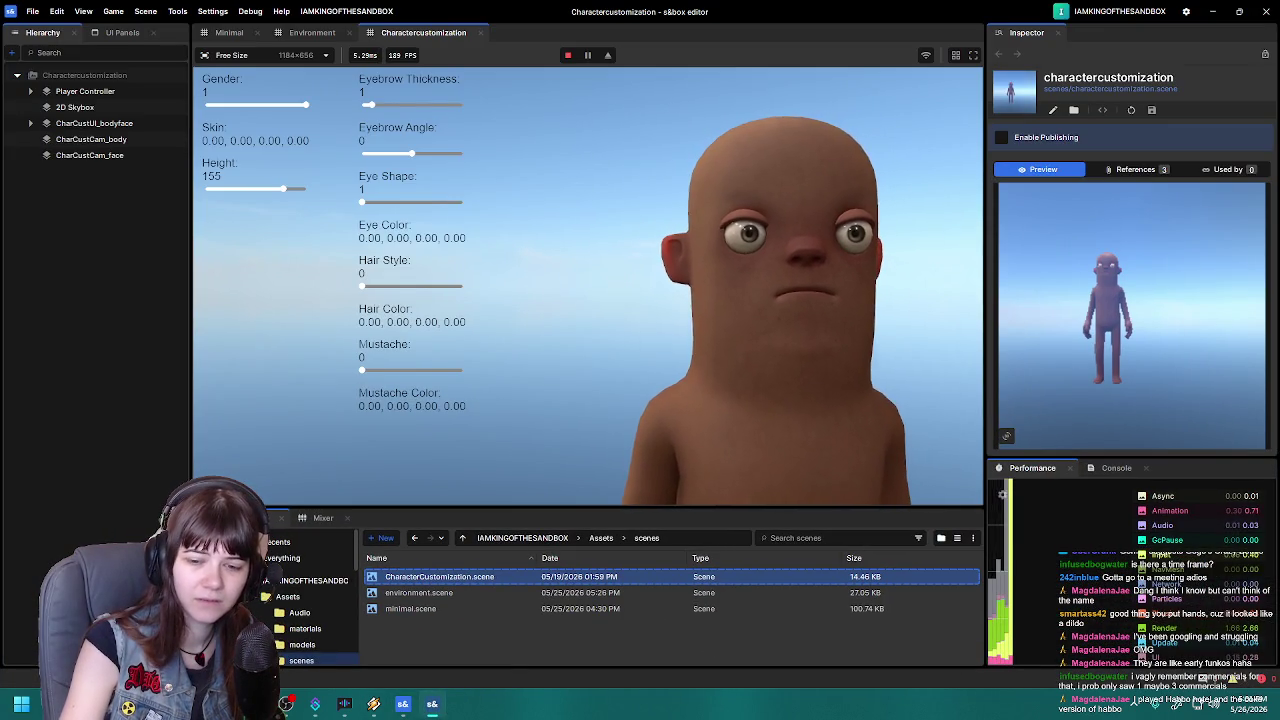
pyautogui.hotkey('alt', 'Tab')
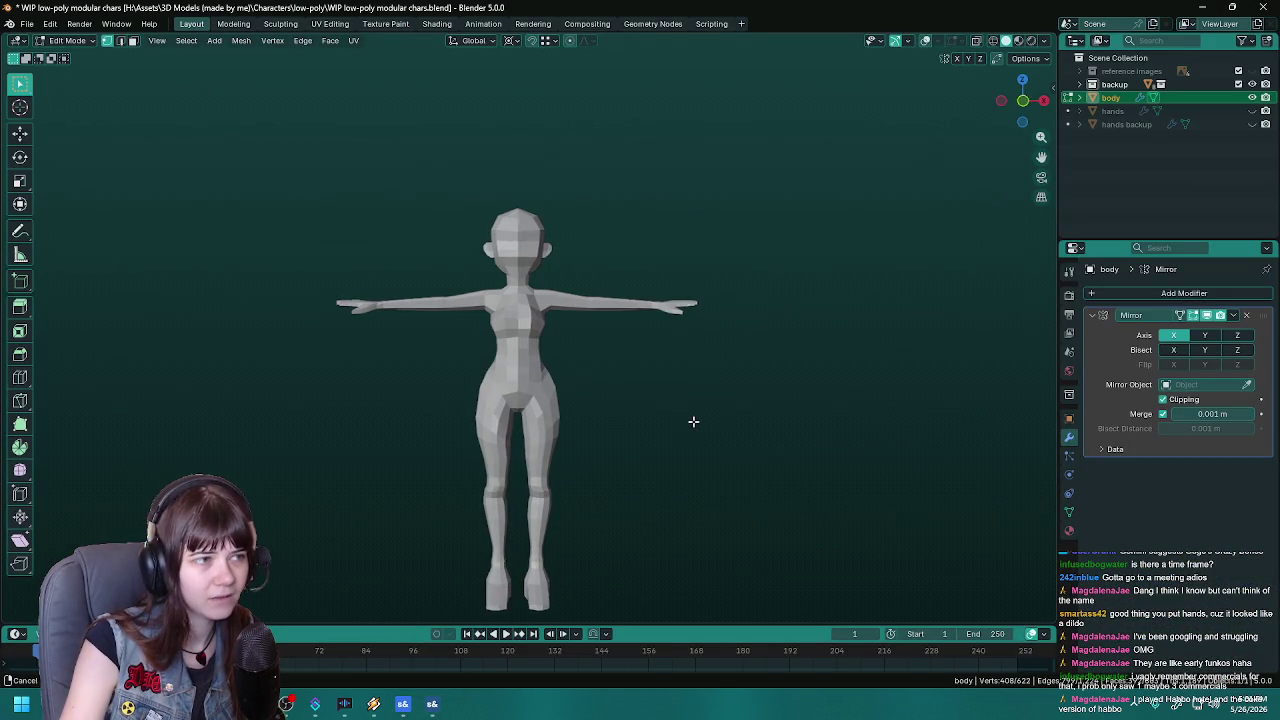
# Step: Save WIP low-poly modular chars.blend and pan the view to raise the T-pose body
pyautogui.hotkey('ctrl', 's')
pyautogui.keyDown('shift'); pyautogui.moveTo(723, 446); pyautogui.dragTo(740, 337, button='middle'); pyautogui.keyUp('shift')
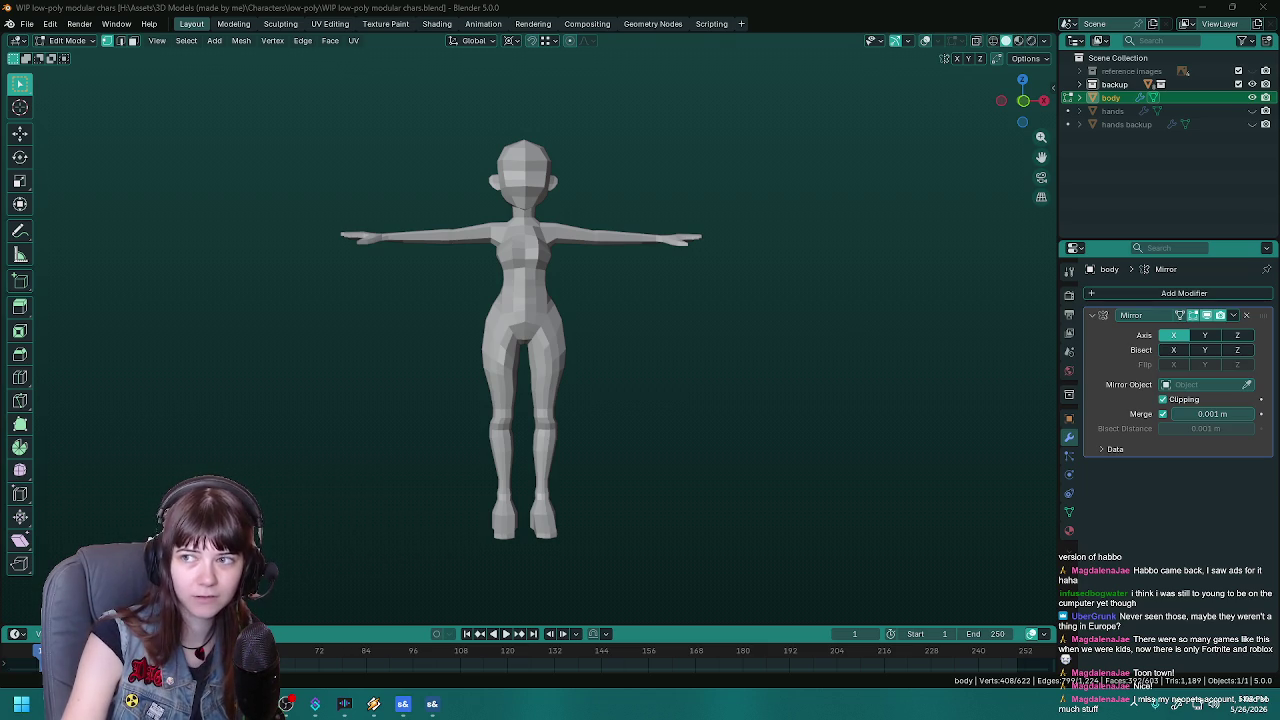
pyautogui.hotkey('alt', 'Tab')
# Step: Switch the dizzywood Google results to Images and browse the game screenshots
pyautogui.scroll(-5, 702, 500)
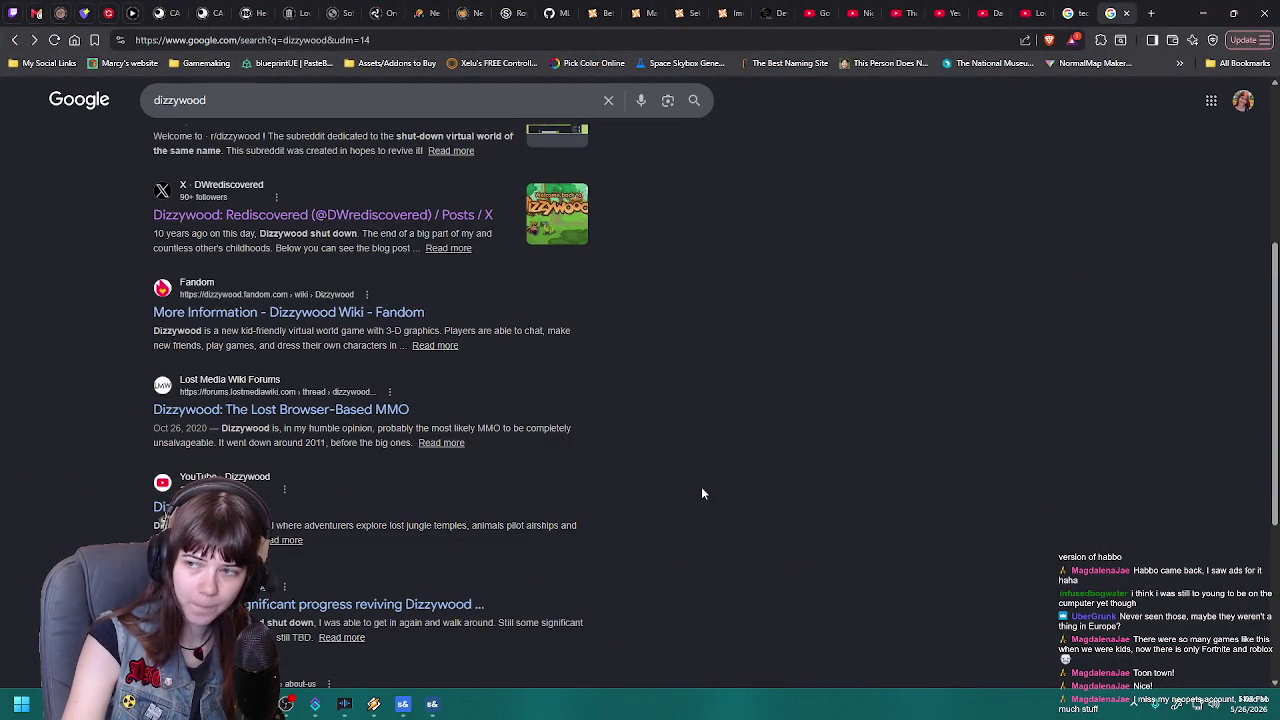
pyautogui.scroll(-3, 701, 490)
pyautogui.scroll(2, 701, 490)
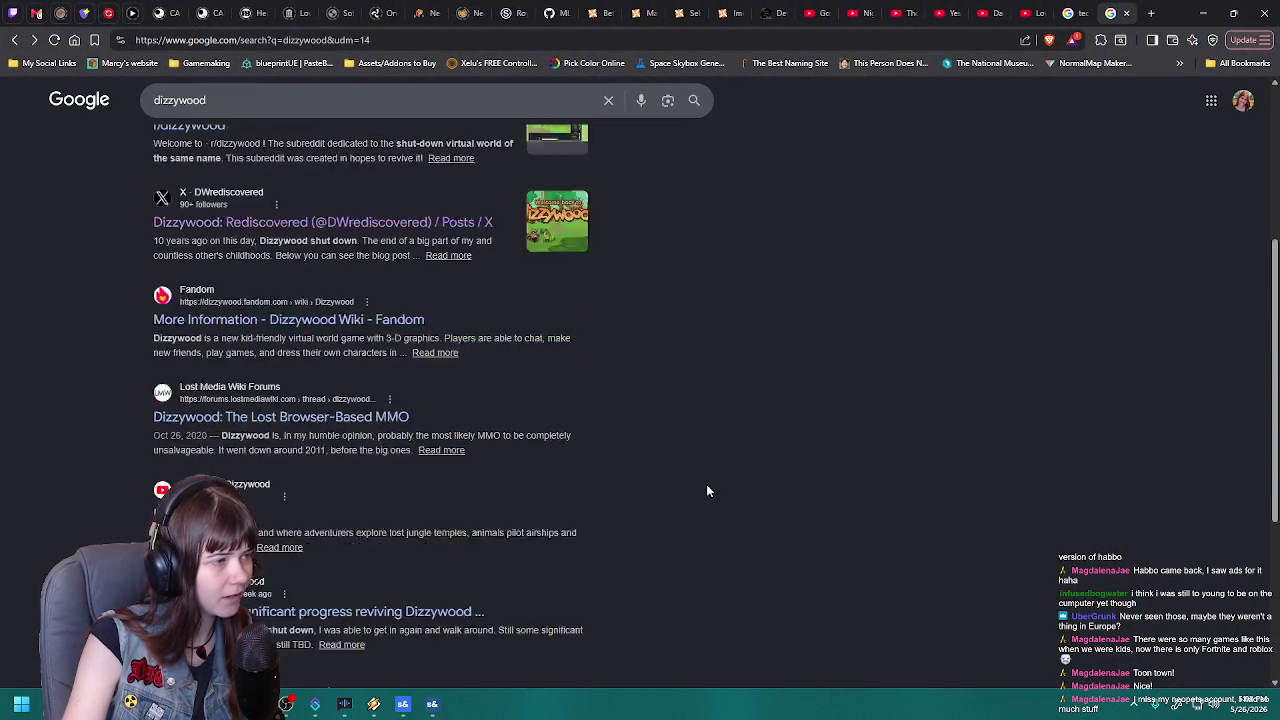
pyautogui.scroll(6, 706, 488)
pyautogui.click(196, 154)
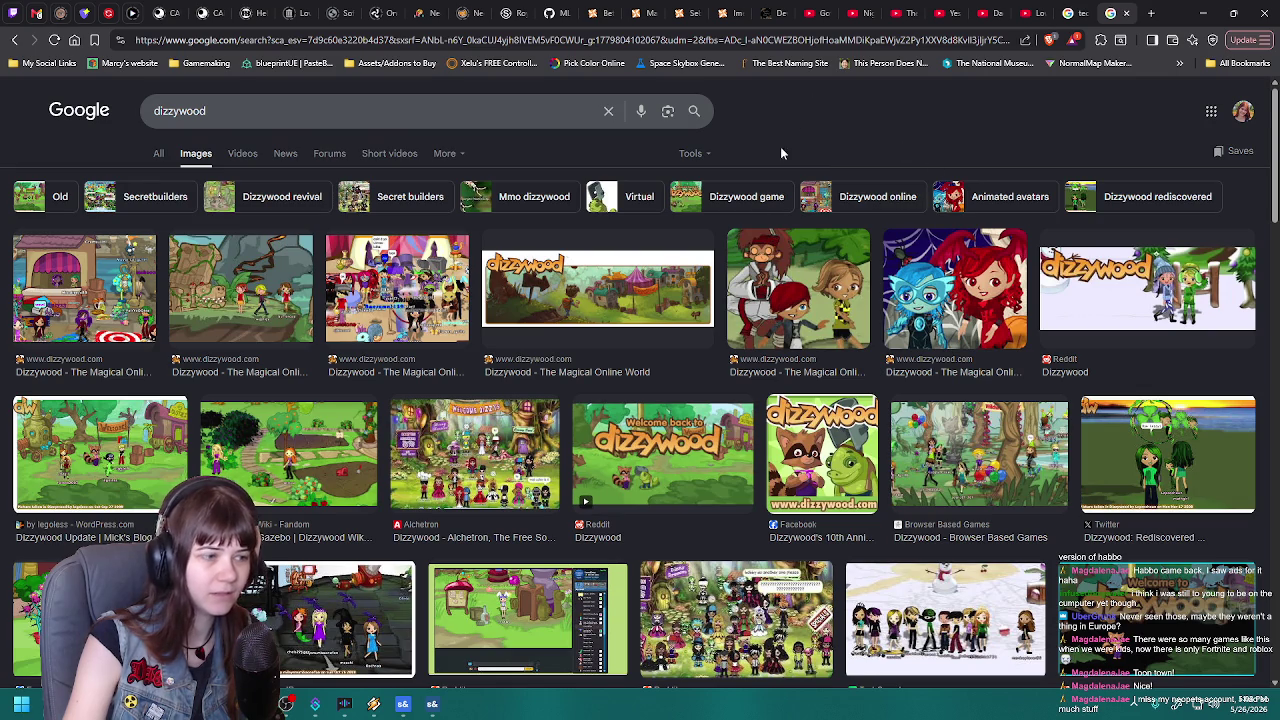
pyautogui.scroll(-3, 738, 408)
pyautogui.scroll(3, 686, 350)
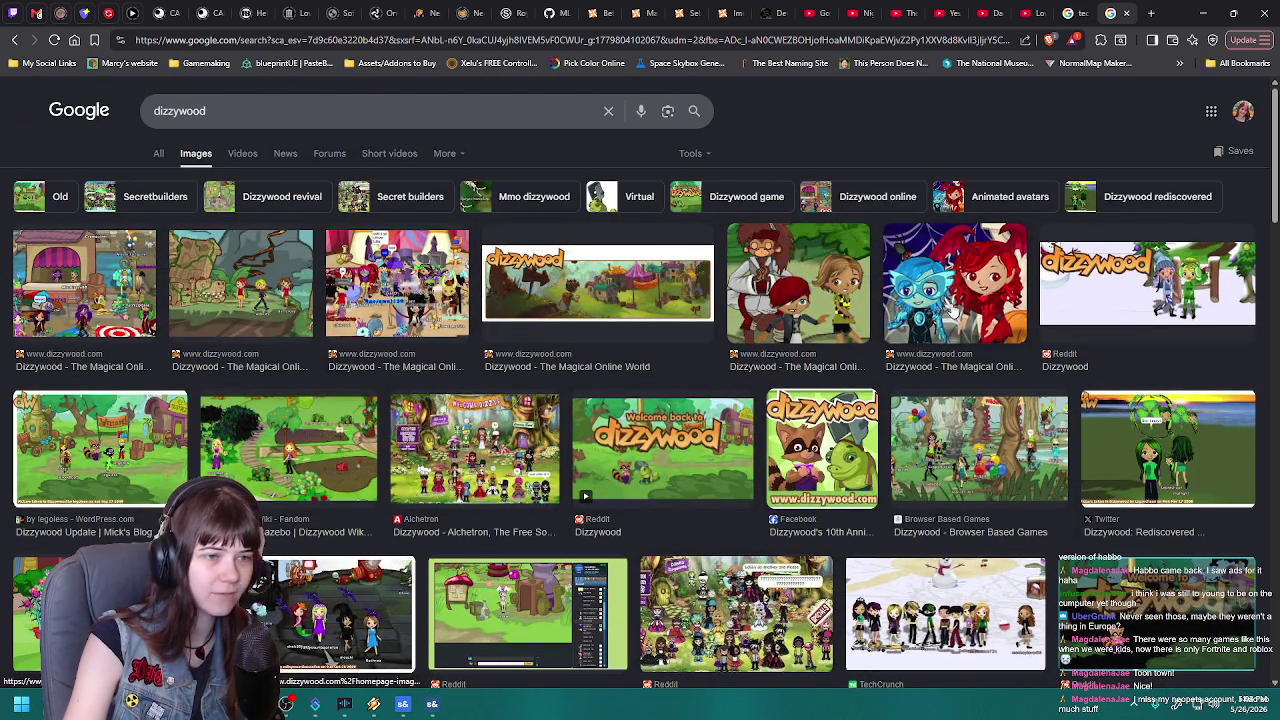
pyautogui.scroll(-2, 1015, 458)
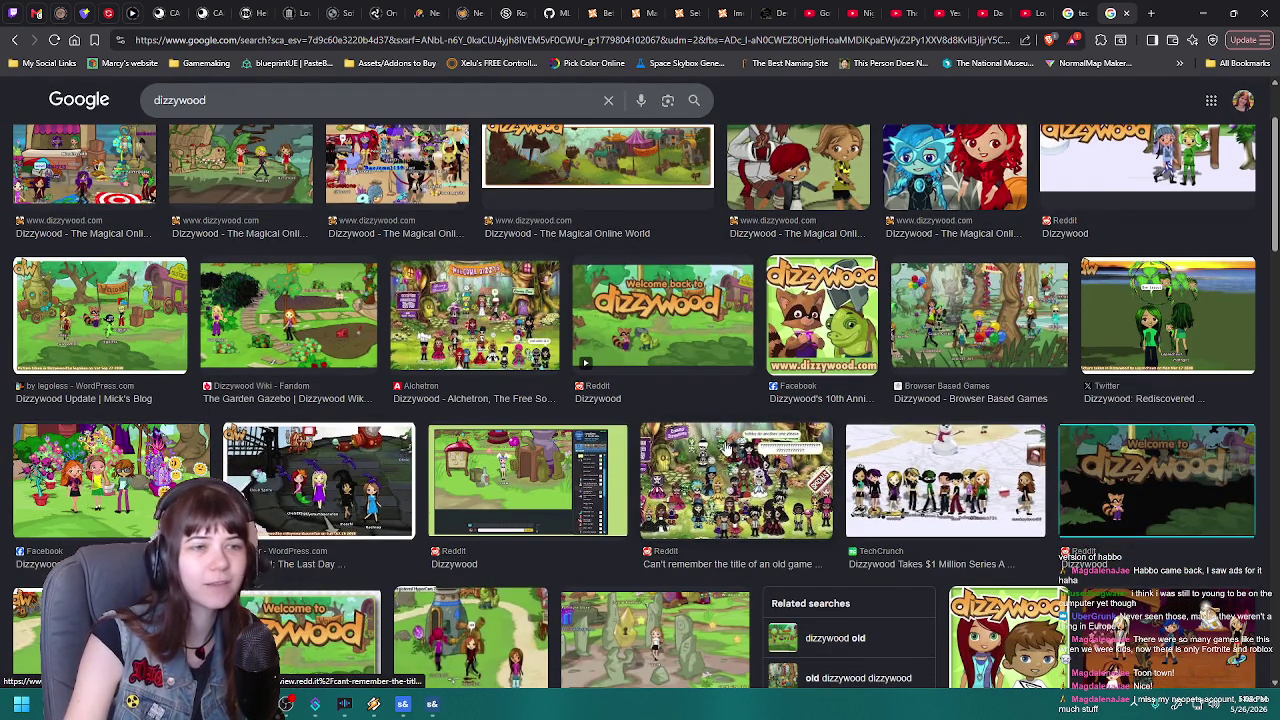
pyautogui.scroll(-2, 715, 435)
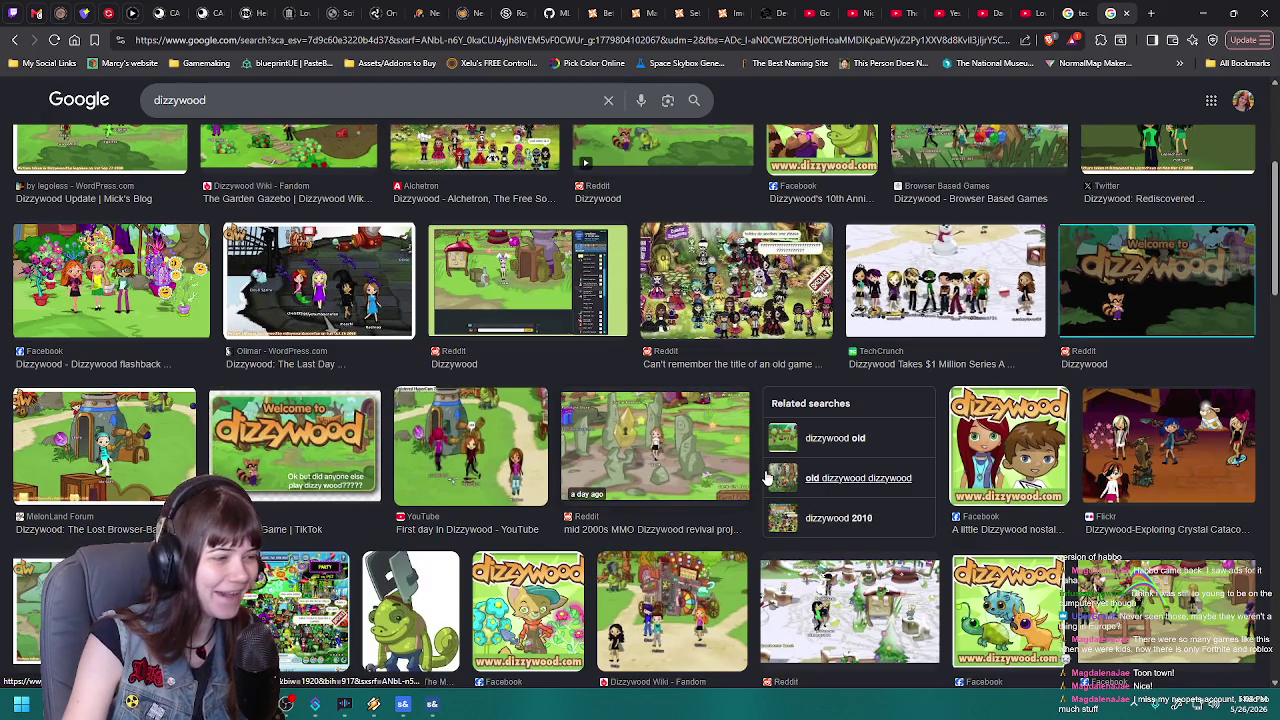
pyautogui.scroll(4, 700, 400)
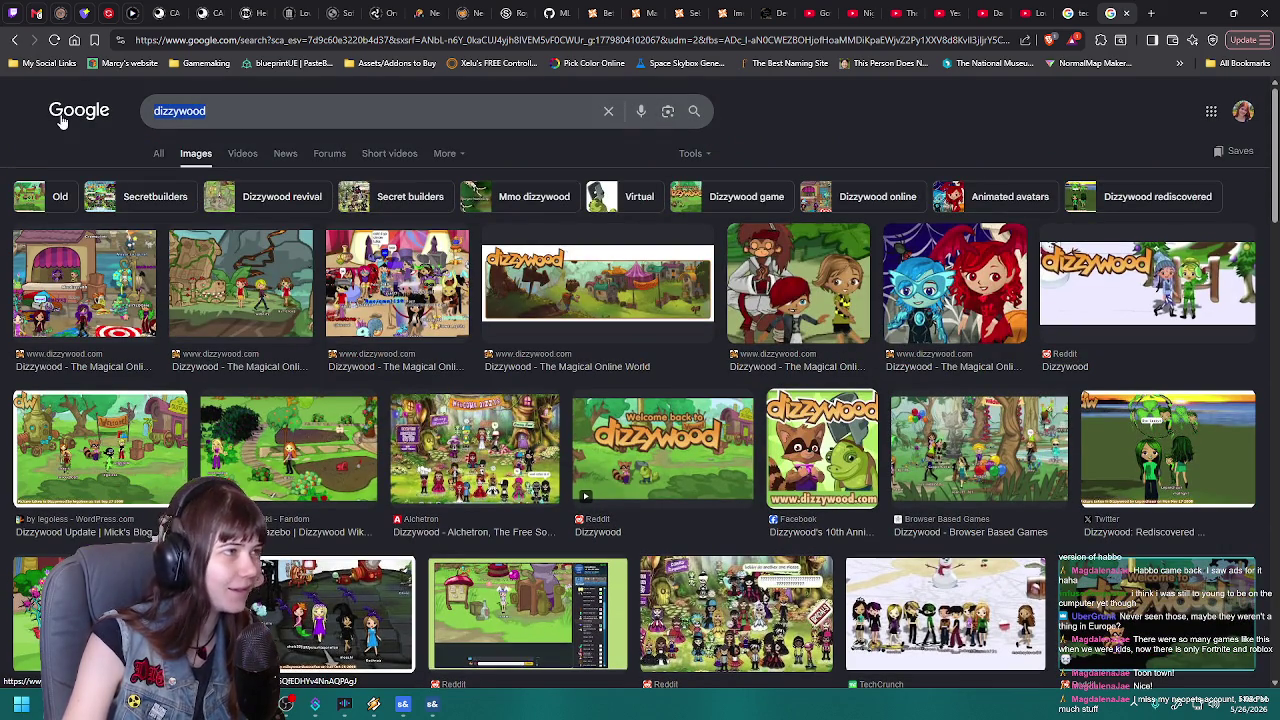
# Step: Search images for 'super secret mmo' and preview the WIRED and Change.org petition results
pyautogui.write('super secret mm')
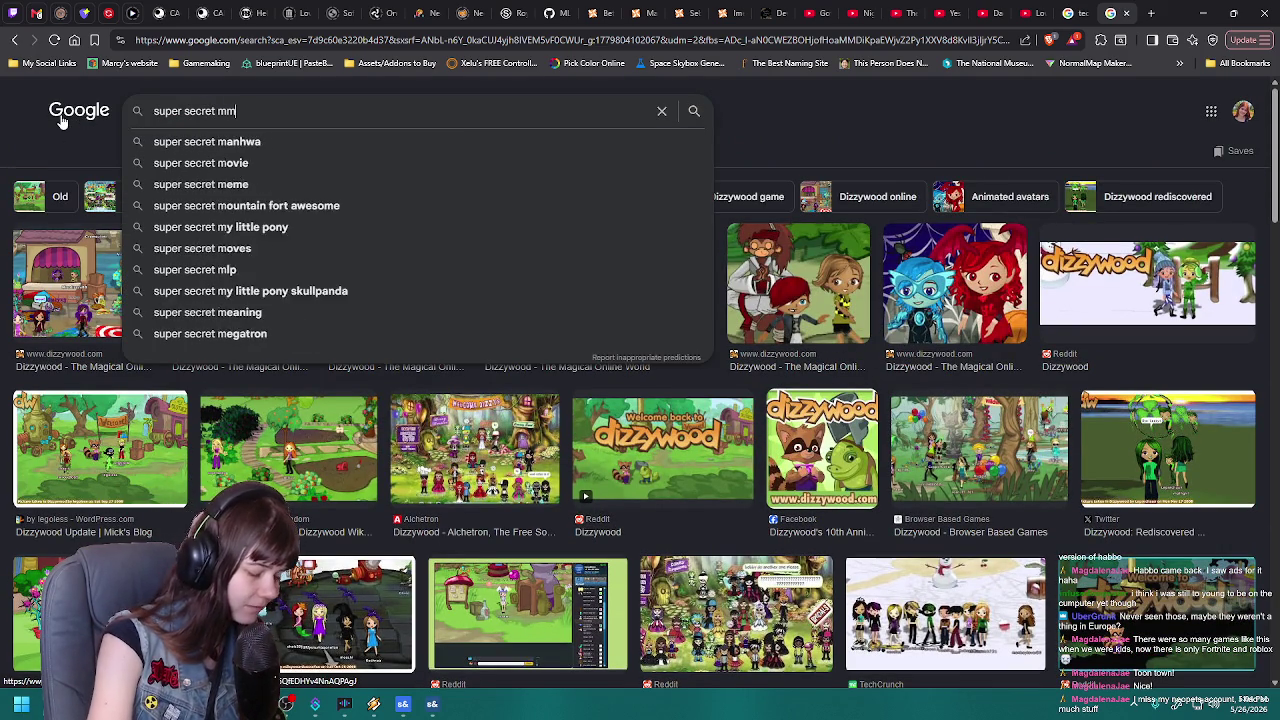
pyautogui.write('o')
pyautogui.press('Return')
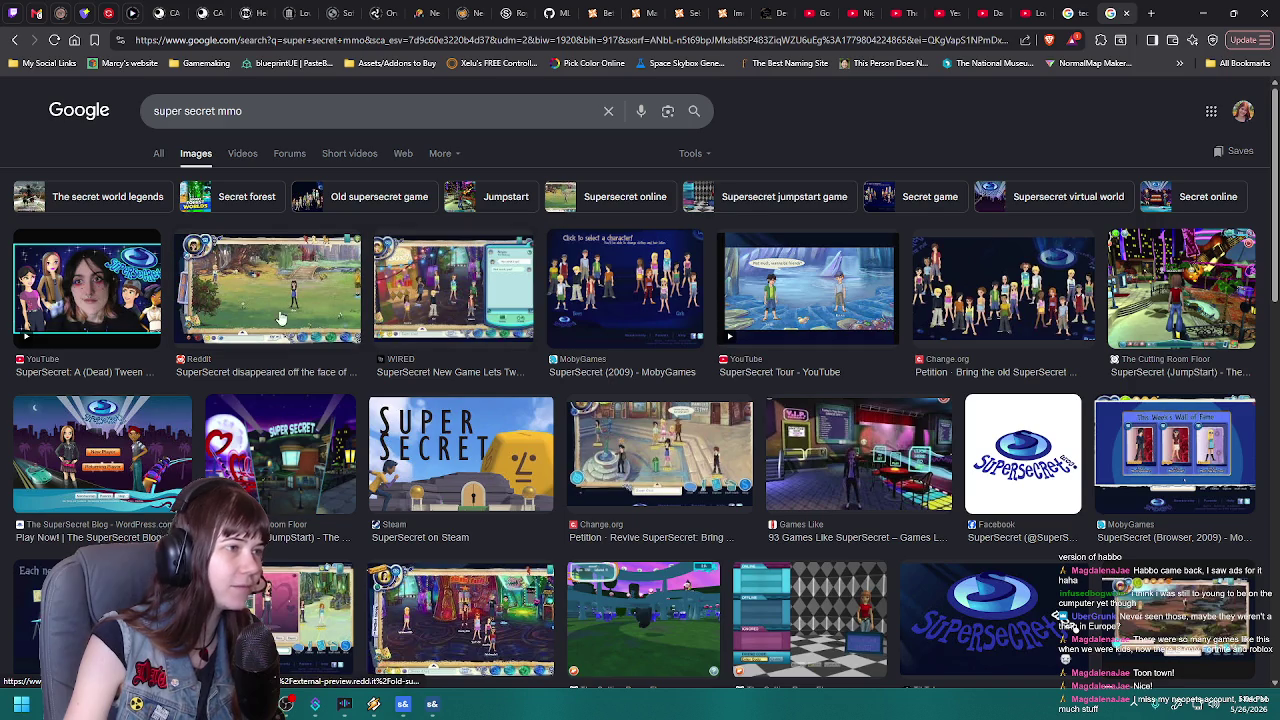
pyautogui.click(465, 289)
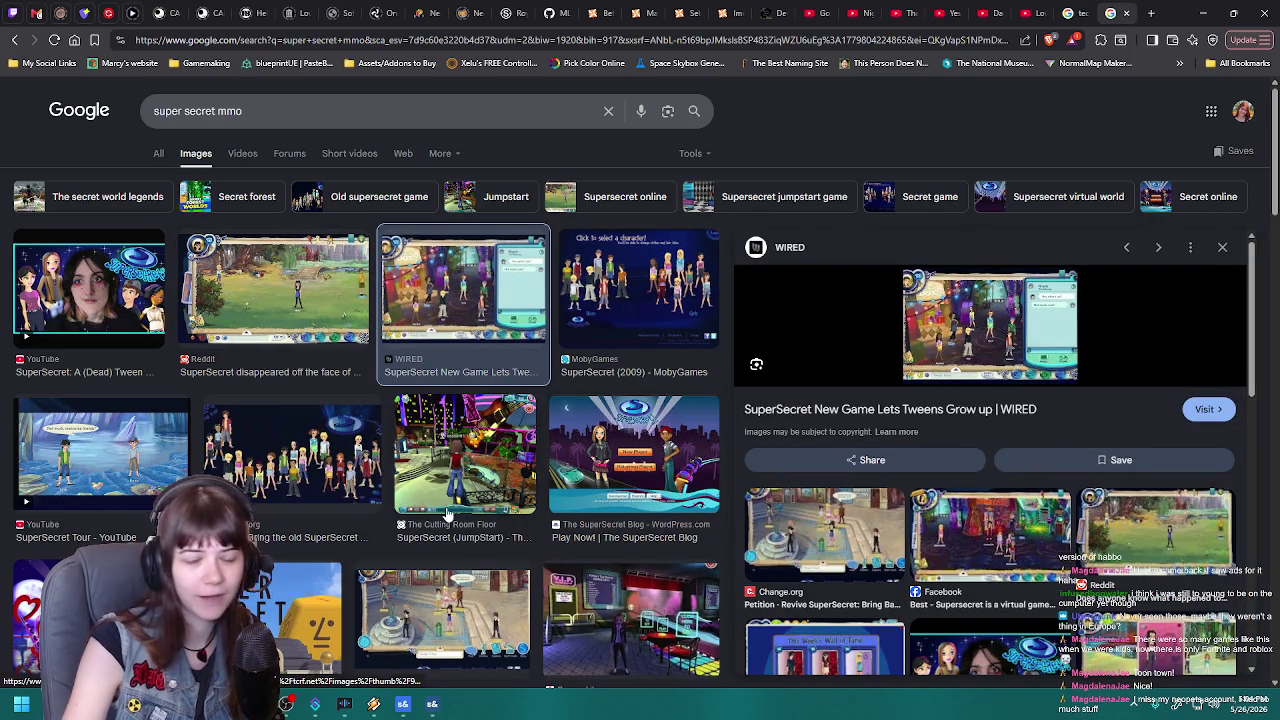
pyautogui.scroll(-2, 587, 538)
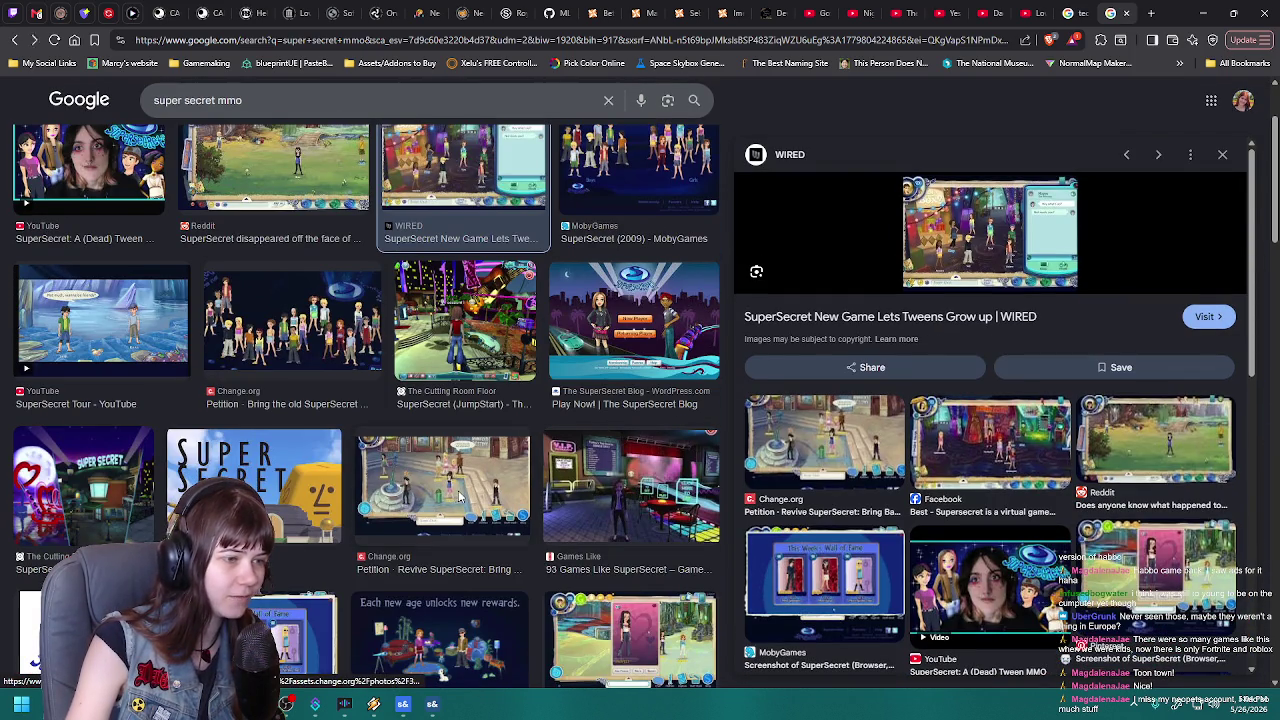
pyautogui.click(462, 497)
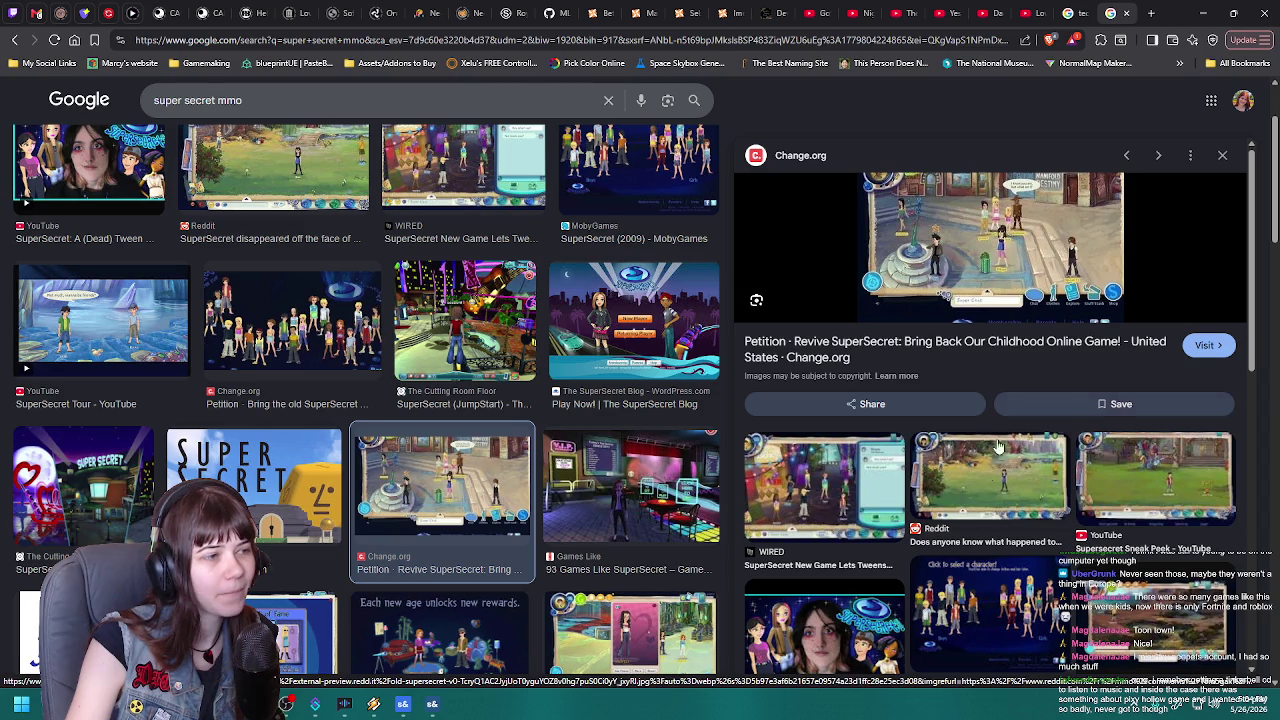
pyautogui.click(1072, 13)
# Step: Close the tech deck dudes image results tab and bring Blender with the T-pose body to the front
pyautogui.click(1111, 13)
pyautogui.click(1072, 13)
pyautogui.click(1084, 14)
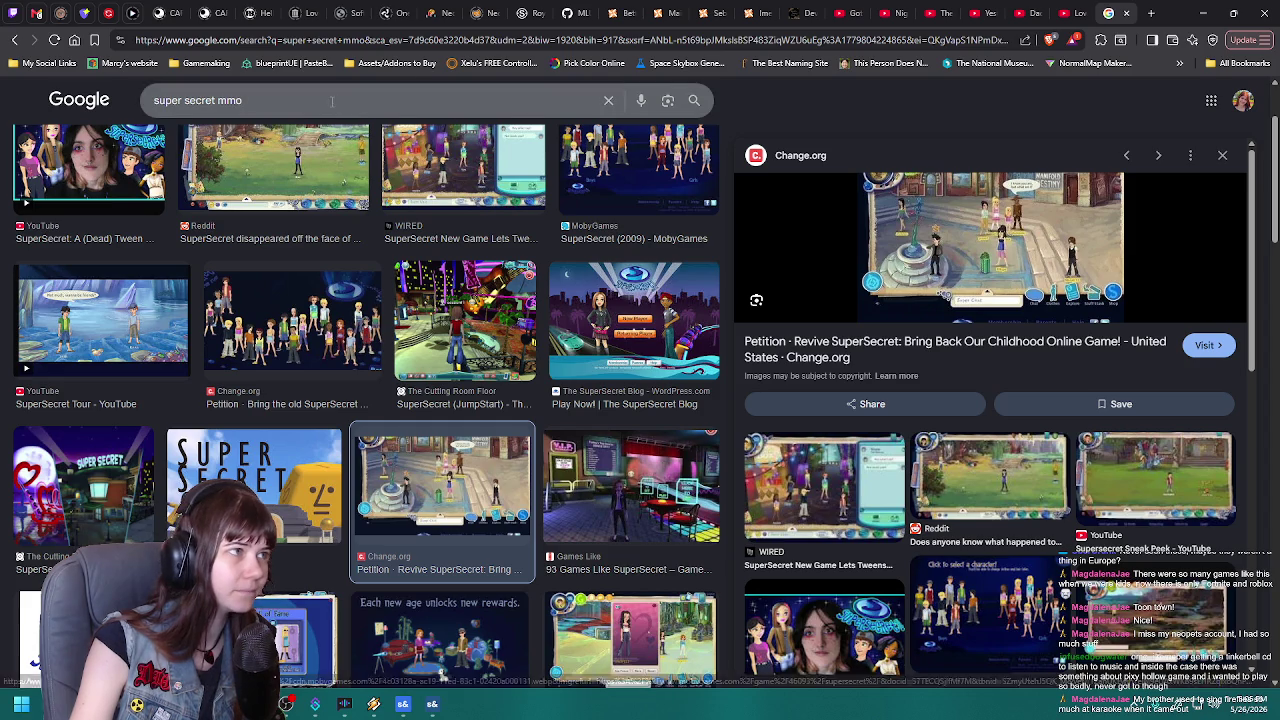
pyautogui.click(1203, 13)
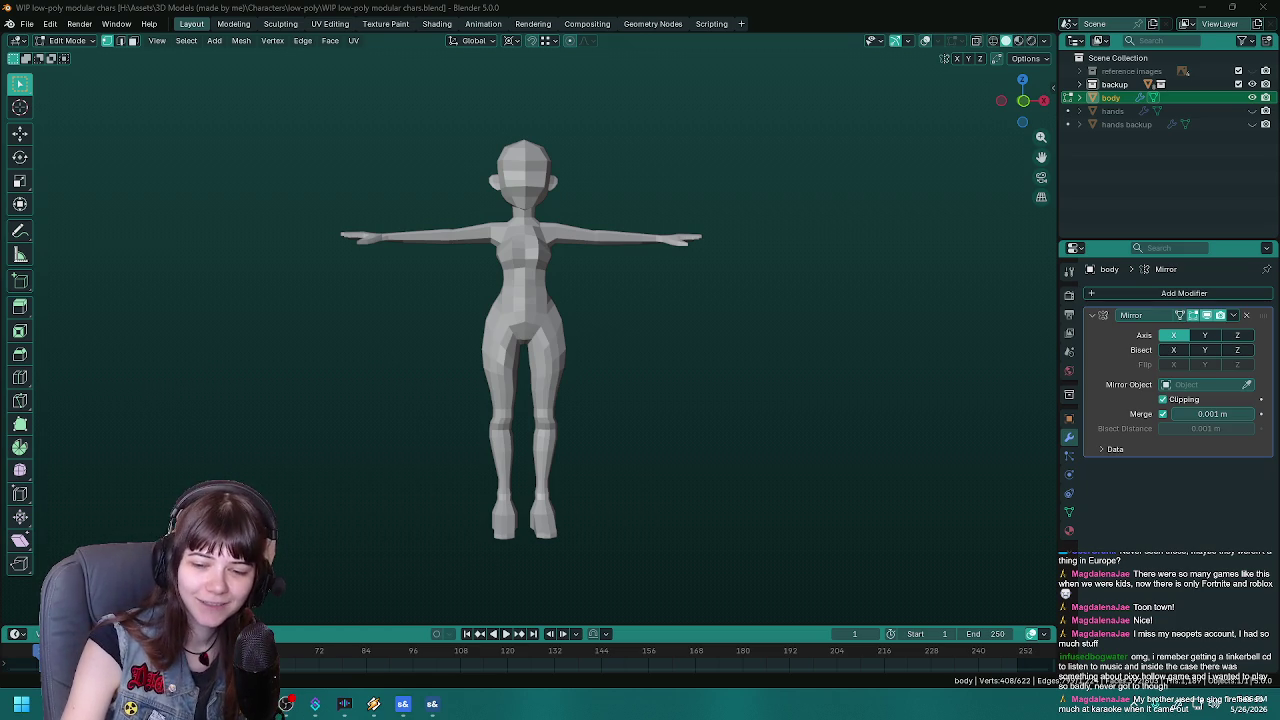
# Step: Recentre and orbit the body view, save WIP low-poly modular chars.blend, and switch to s&box
pyautogui.moveTo(558, 369)
pyautogui.keyDown('shift'); pyautogui.mouseDown(button='middle')
pyautogui.moveTo(552, 431)
pyautogui.moveTo(551, 374)
pyautogui.mouseUp(button='middle'); pyautogui.keyUp('shift')
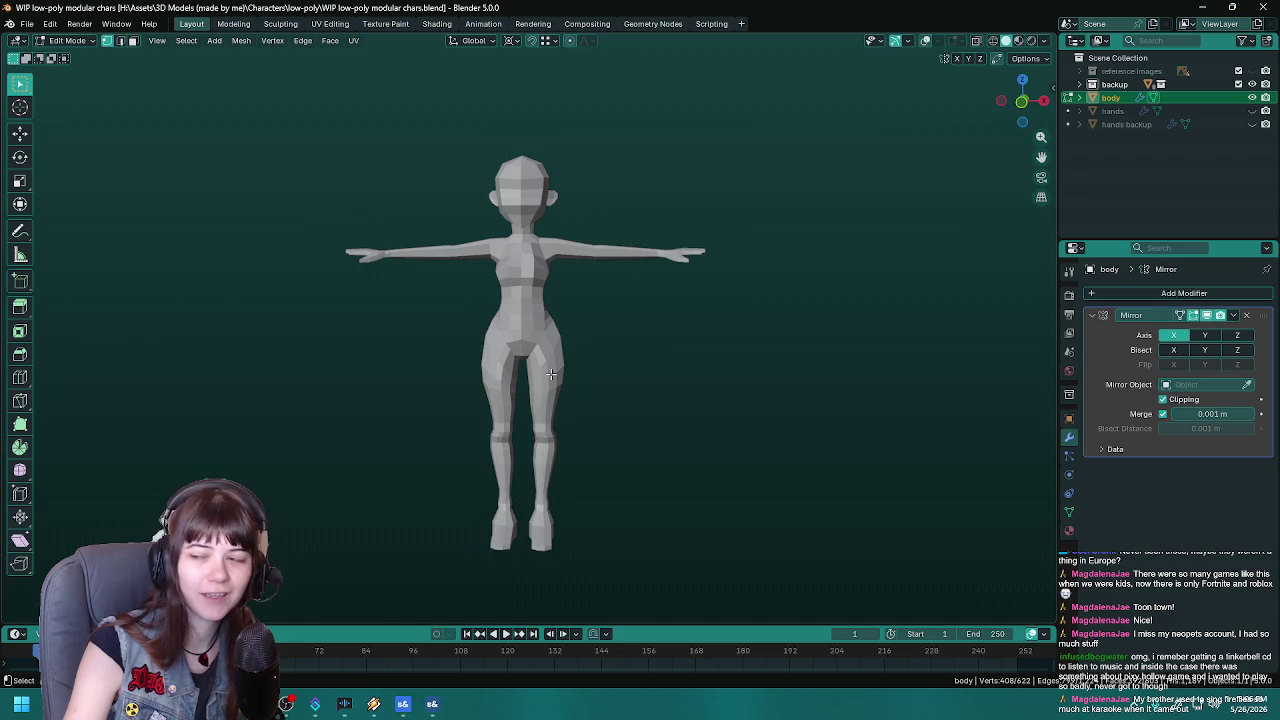
pyautogui.scroll(1, 551, 374)
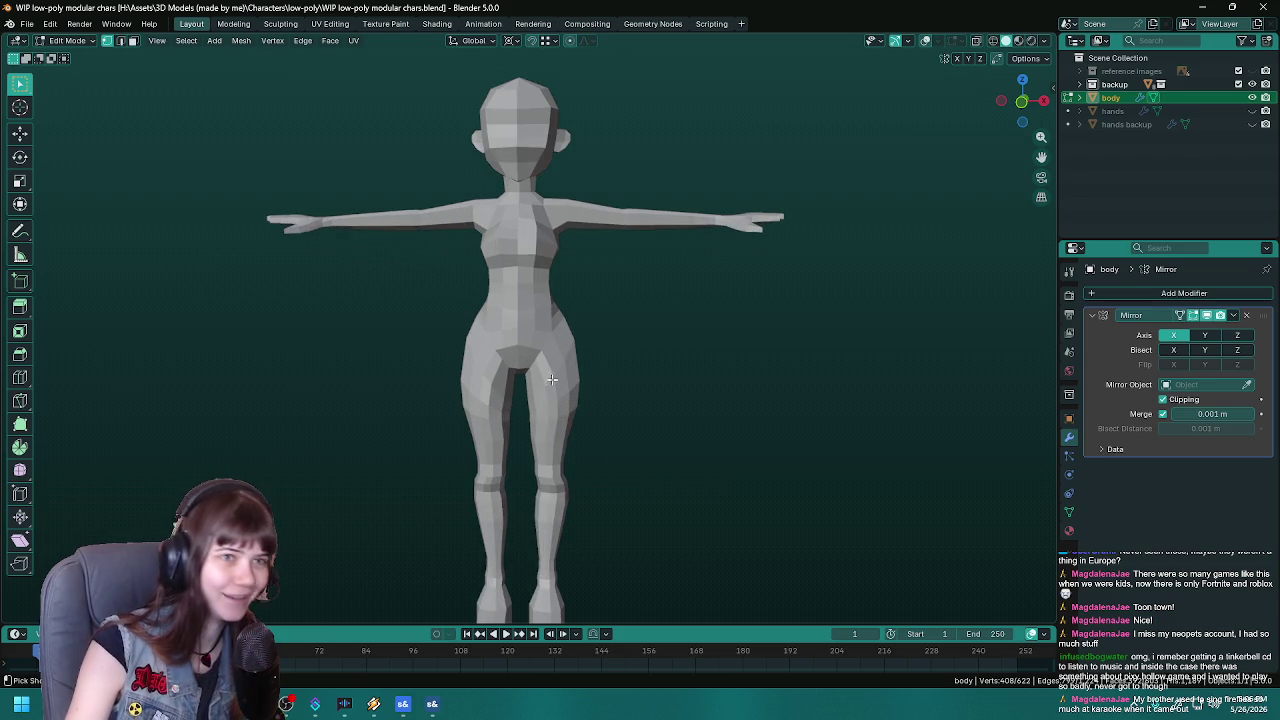
pyautogui.hotkey('ctrl', 's')
pyautogui.moveTo(588, 411); pyautogui.dragTo(513, 409, button='middle')
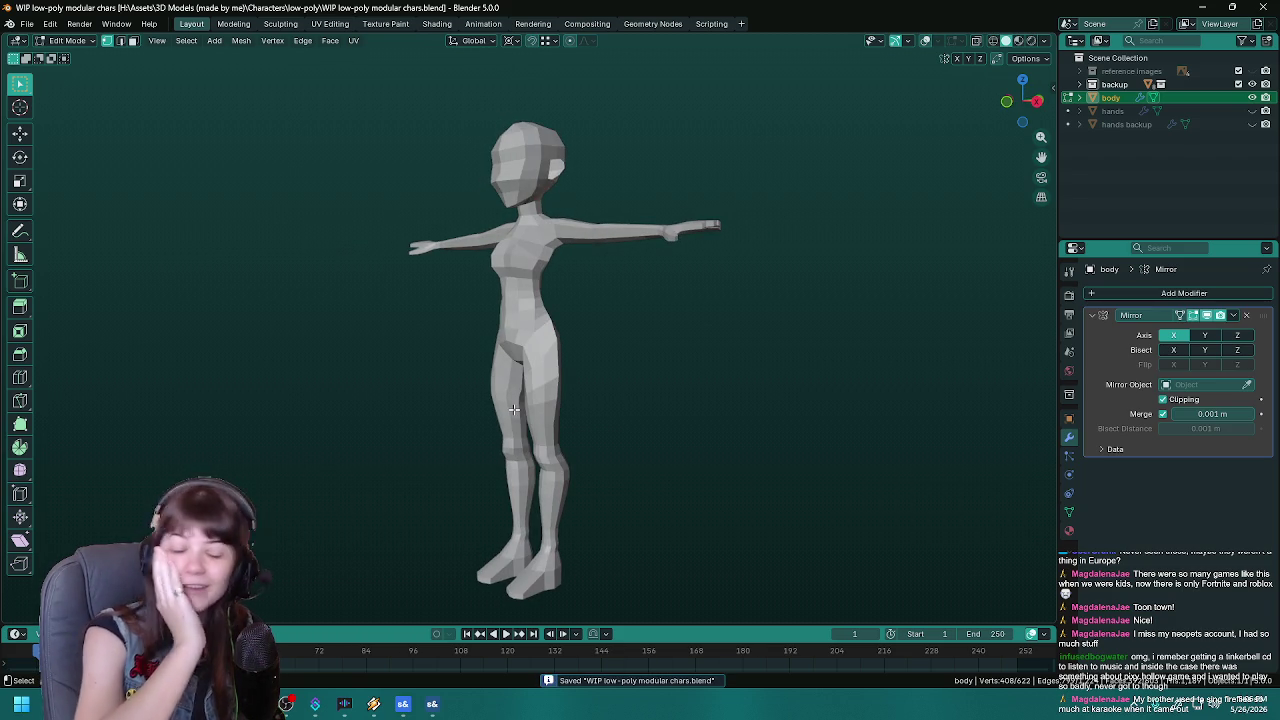
pyautogui.moveTo(513, 409)
pyautogui.mouseDown(button='middle')
pyautogui.moveTo(608, 401)
pyautogui.moveTo(620, 374)
pyautogui.moveTo(918, 408)
pyautogui.mouseUp(button='middle')
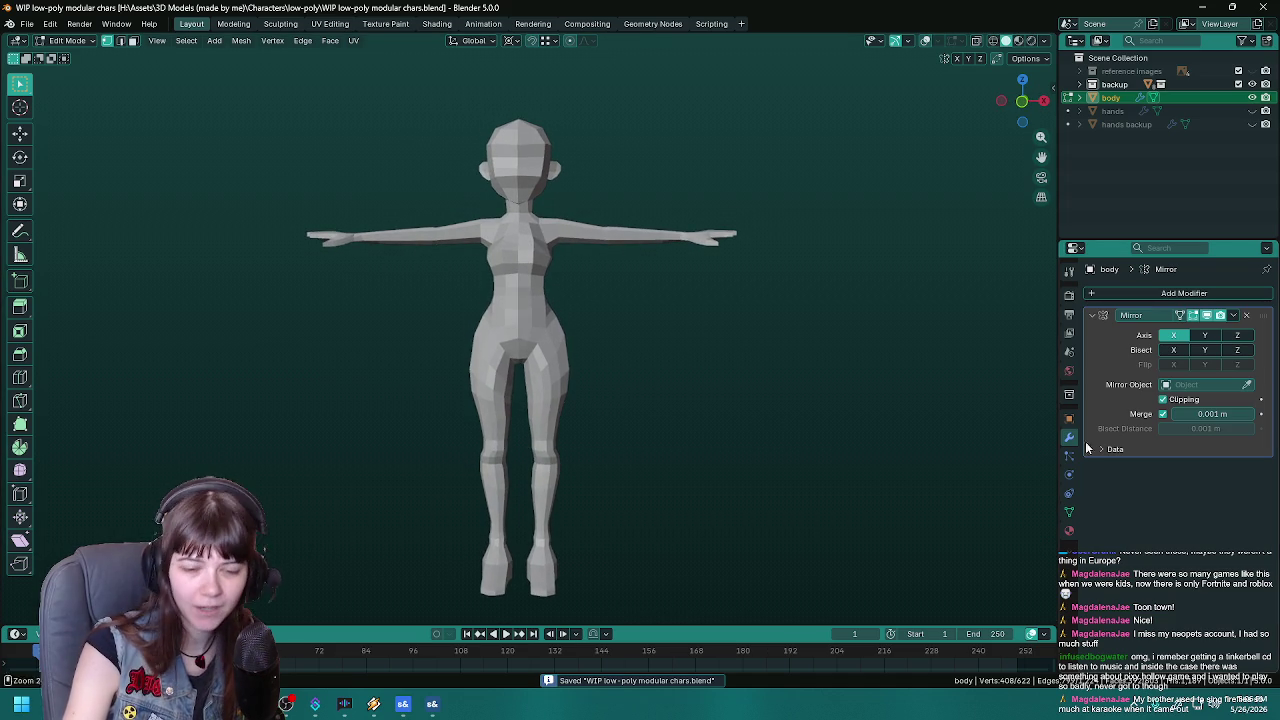
pyautogui.hotkey('ctrl', 's')
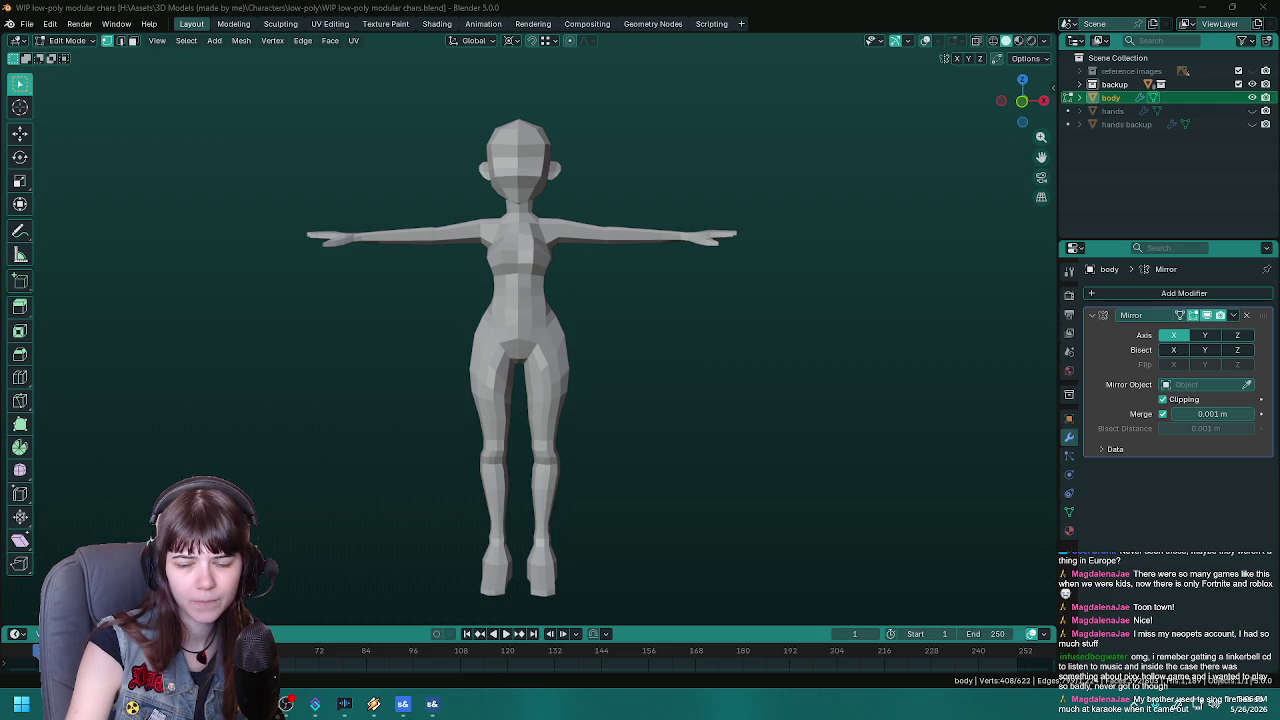
pyautogui.hotkey('alt', 'Tab')
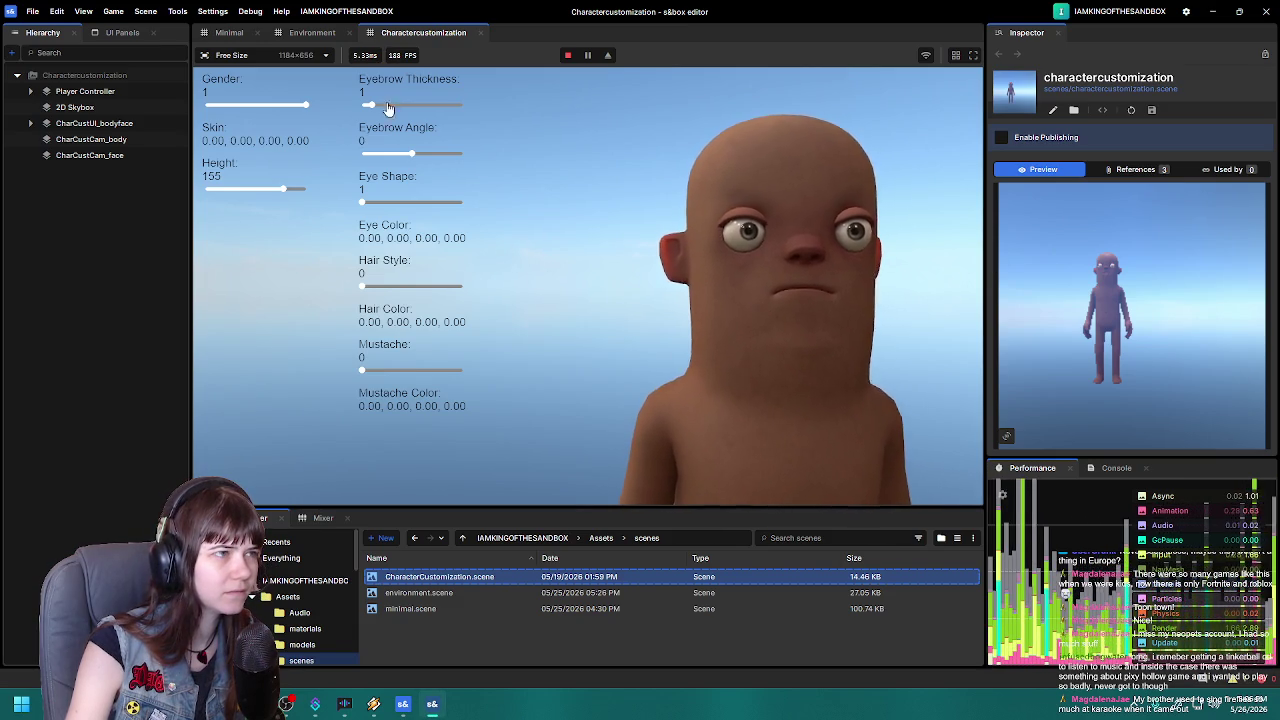
# Step: Try the Gender, Eyebrow Thickness (2.5) and Hair Style sliders, then enlarge the Asset Browser
pyautogui.moveTo(283, 107)
pyautogui.mouseDown()
pyautogui.moveTo(206, 105)
pyautogui.moveTo(308, 105)
pyautogui.mouseUp()
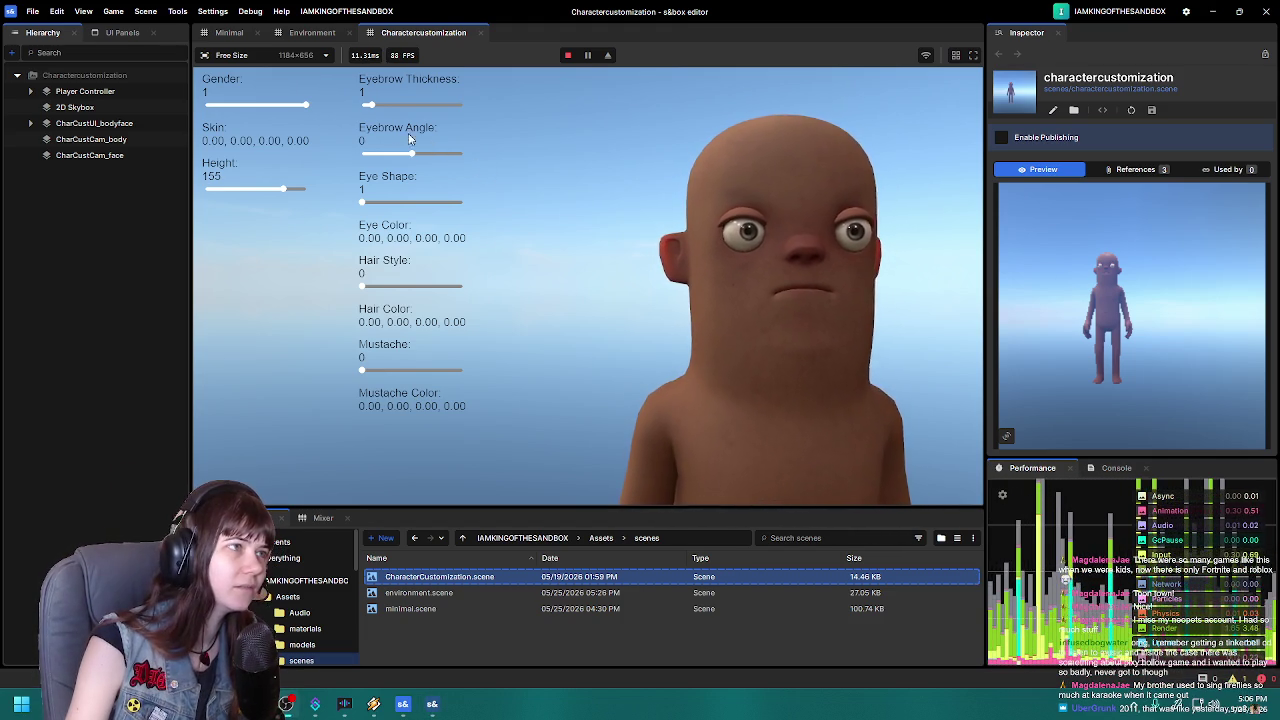
pyautogui.moveTo(303, 118); pyautogui.dragTo(277, 122)
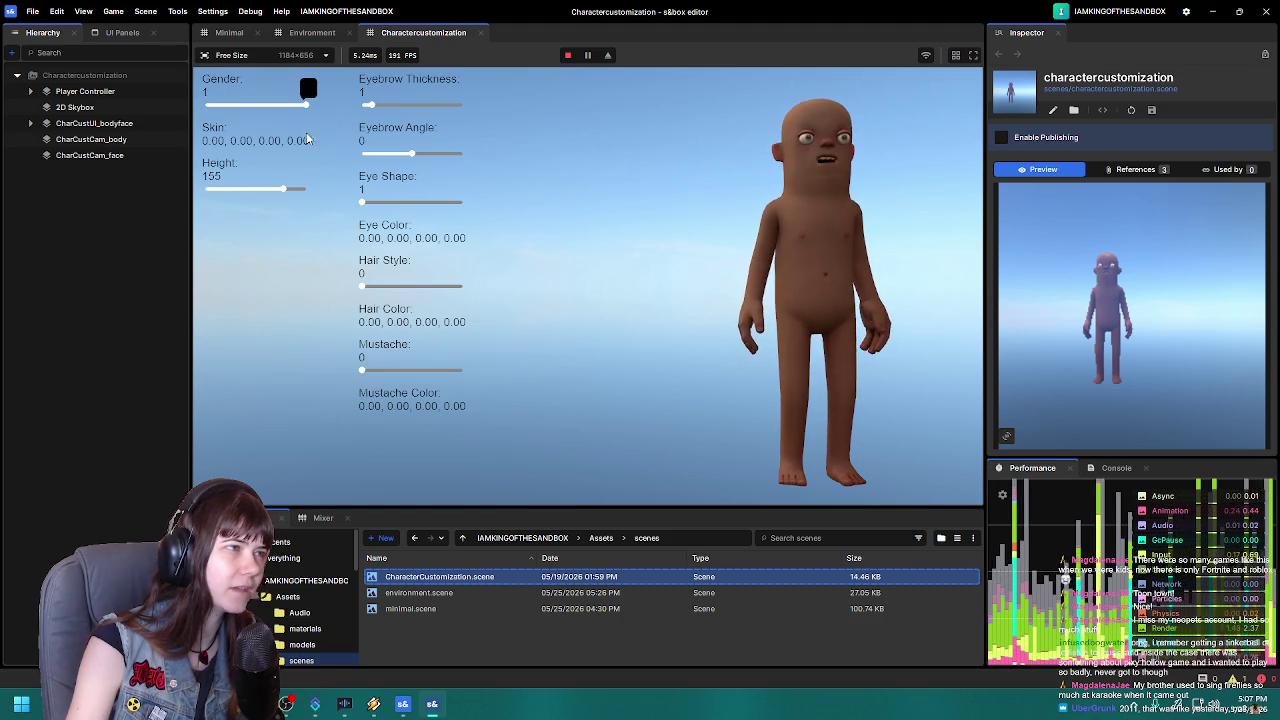
pyautogui.moveTo(368, 104)
pyautogui.mouseDown()
pyautogui.moveTo(365, 133)
pyautogui.moveTo(432, 125)
pyautogui.moveTo(372, 134)
pyautogui.moveTo(372, 116)
pyautogui.moveTo(390, 118)
pyautogui.mouseUp()
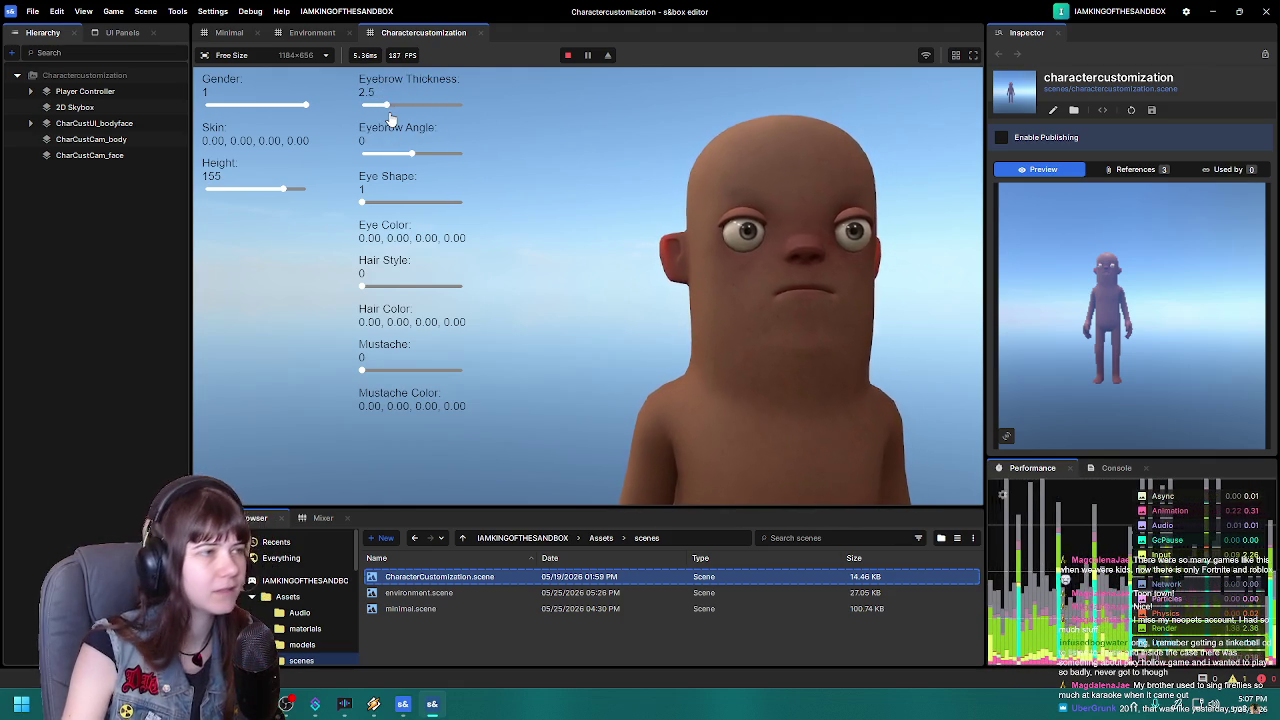
pyautogui.moveTo(364, 288); pyautogui.dragTo(350, 292)
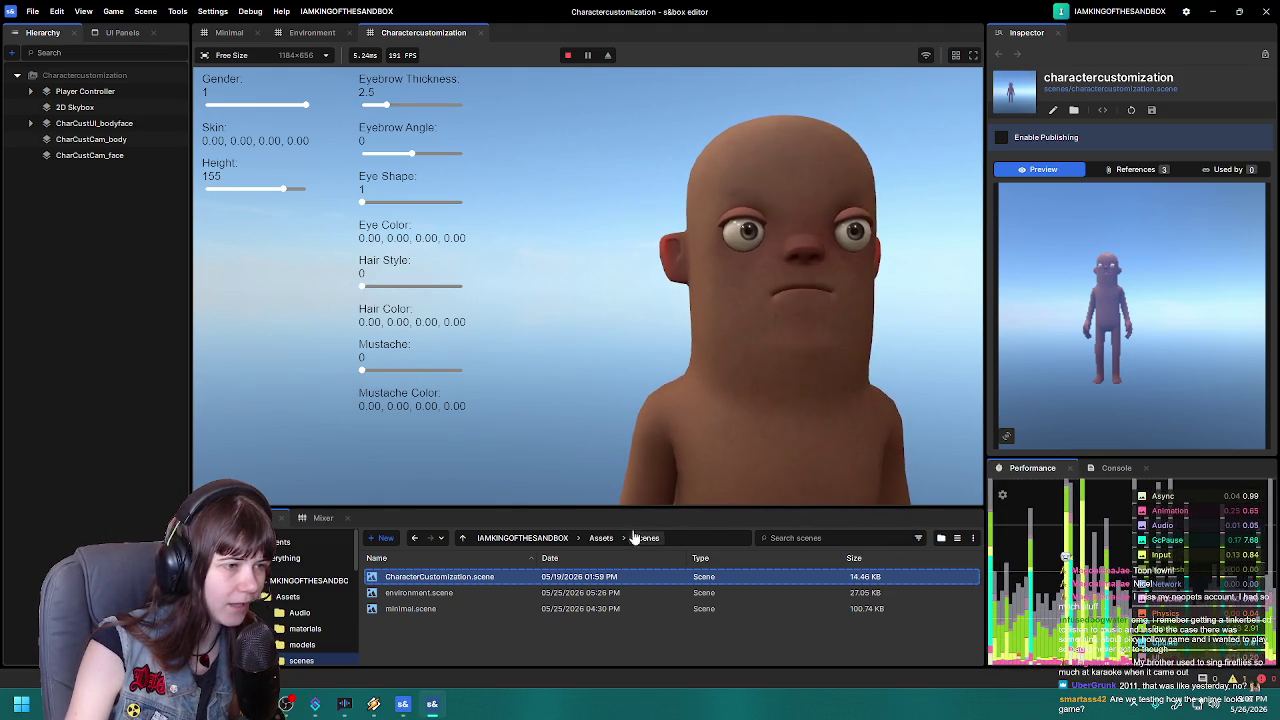
pyautogui.moveTo(636, 507); pyautogui.dragTo(620, 358)
# Step: Stop the customization play test and open the Assets/models folder
pyautogui.click(601, 386)
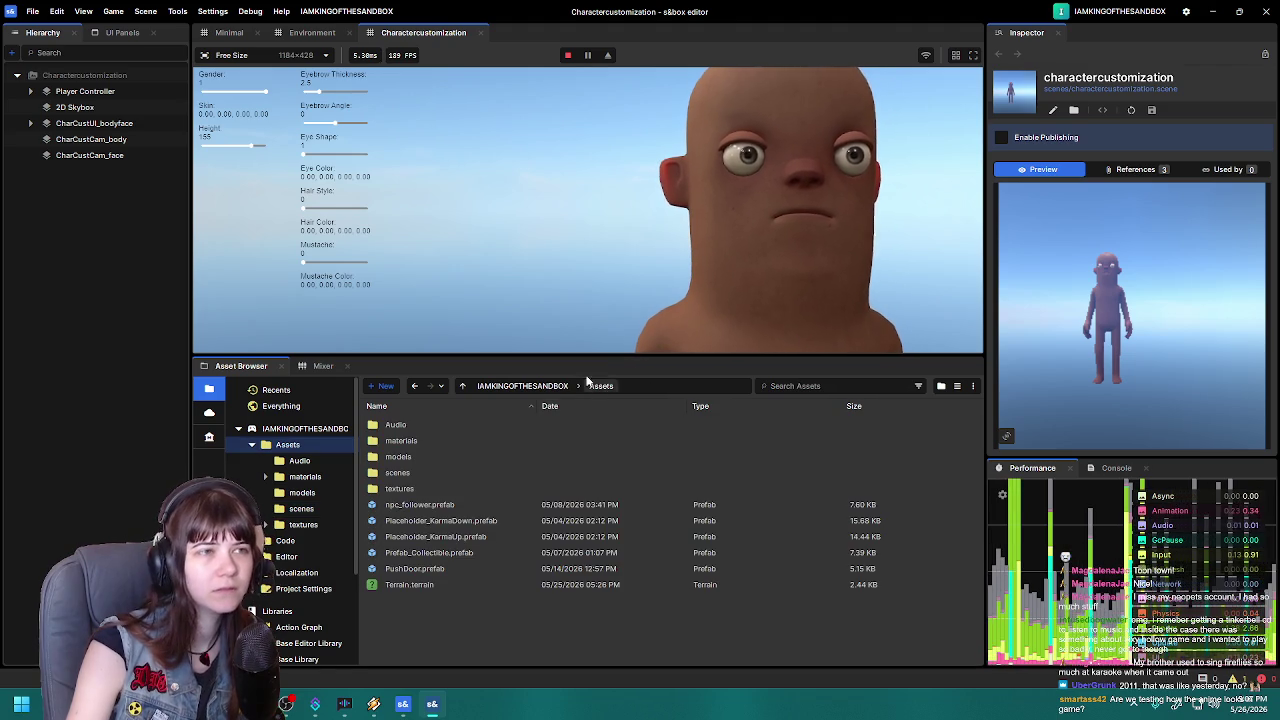
pyautogui.click(568, 55)
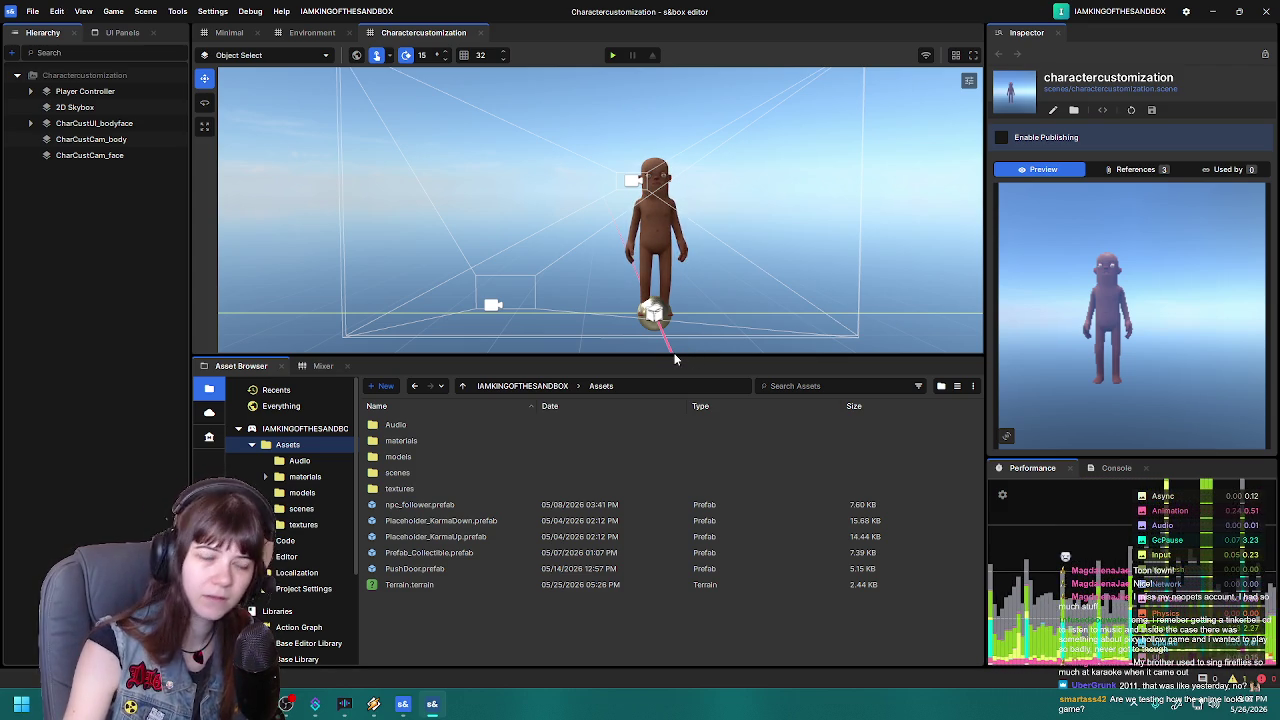
pyautogui.doubleClick(414, 461)
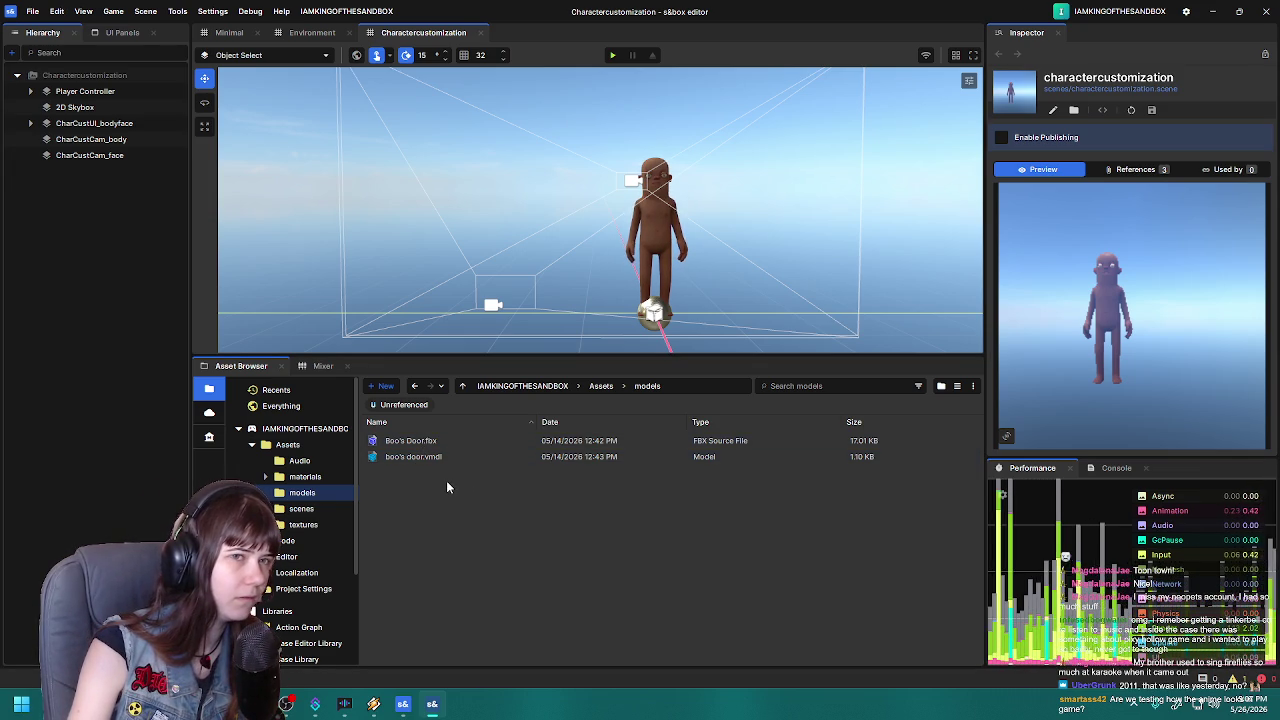
# Step: Create a new folder named testchar inside models, open it, and return to Blender
pyautogui.rightClick(447, 485)
pyautogui.moveTo(510, 532)
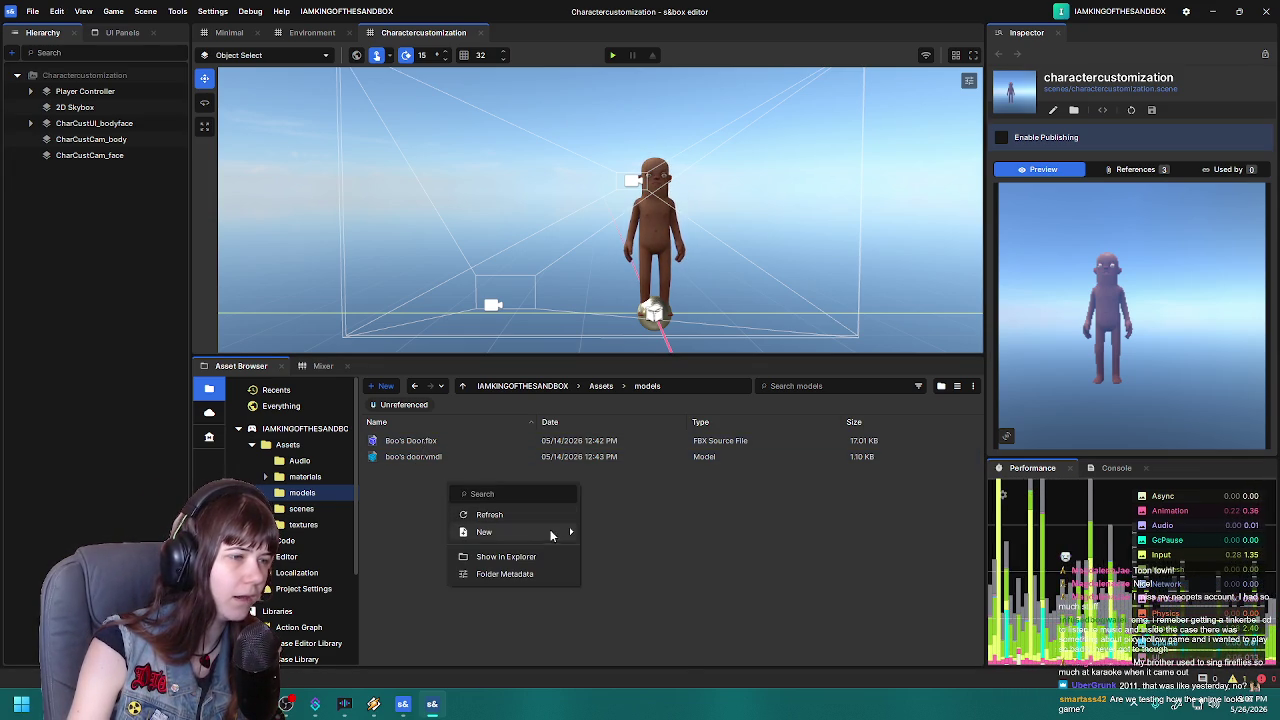
pyautogui.click(644, 464)
pyautogui.write('testchar')
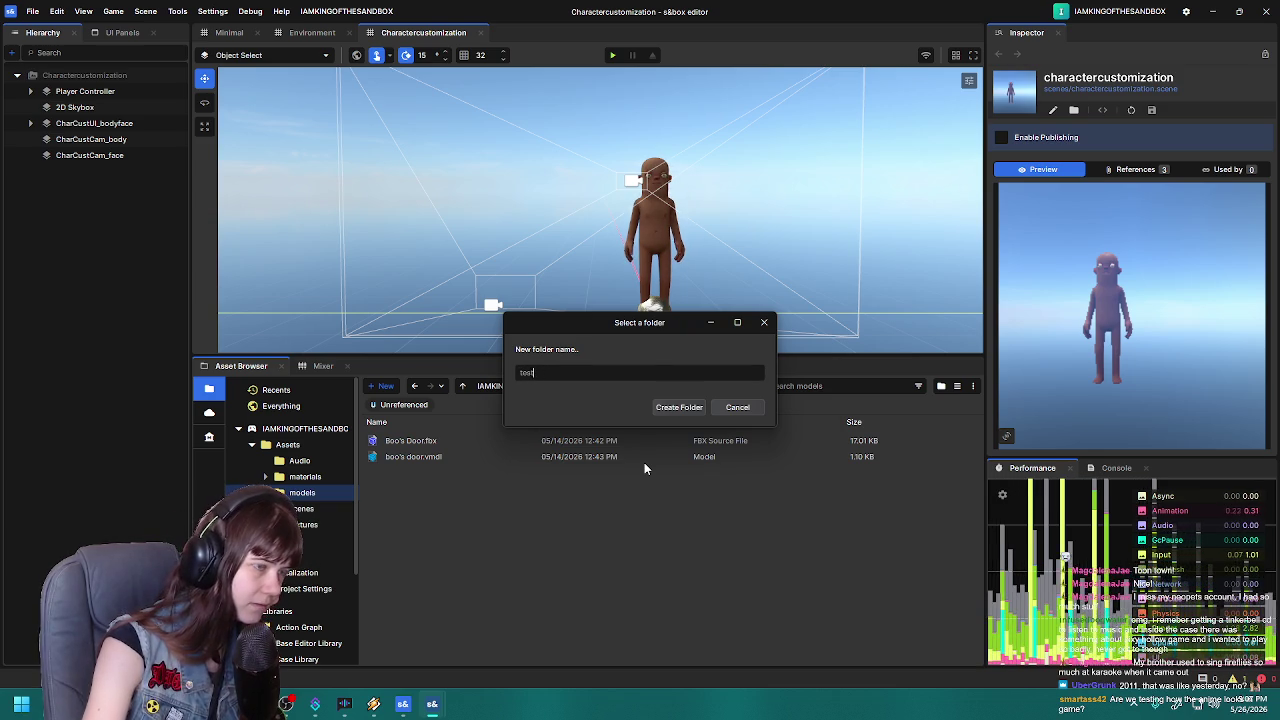
pyautogui.press('Return')
pyautogui.doubleClick(640, 441)
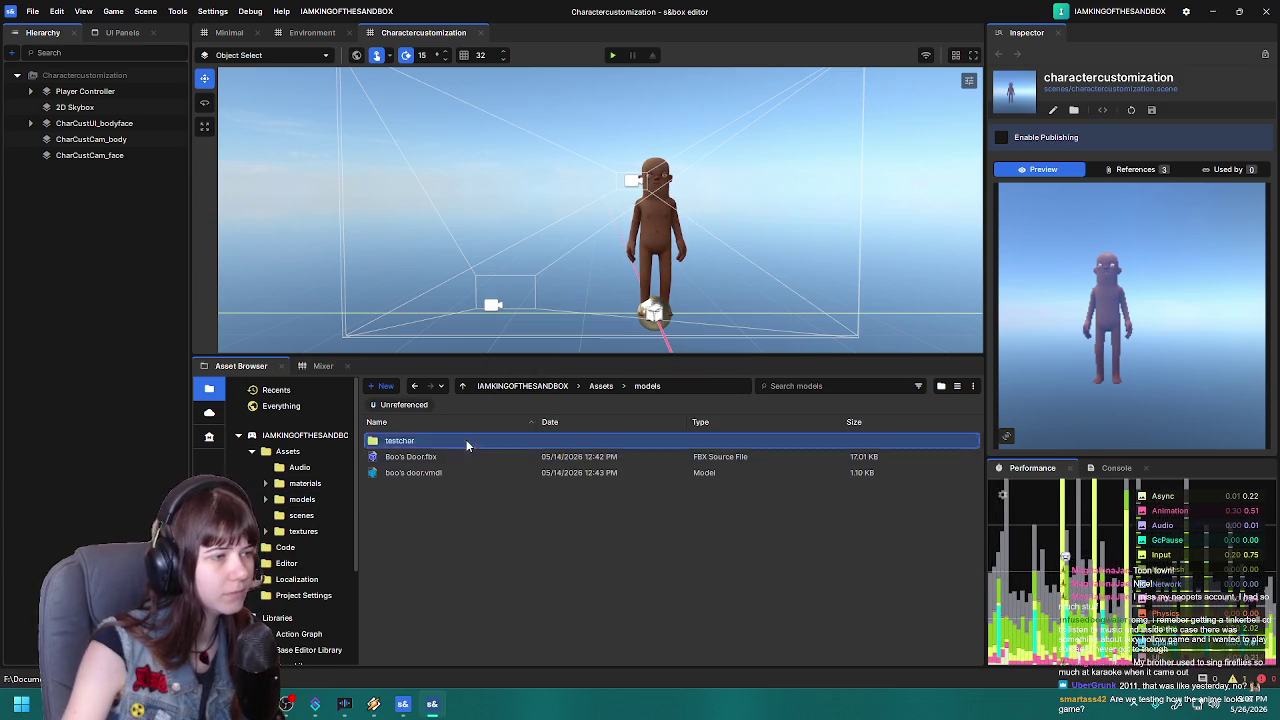
pyautogui.hotkey('alt', 'Tab')
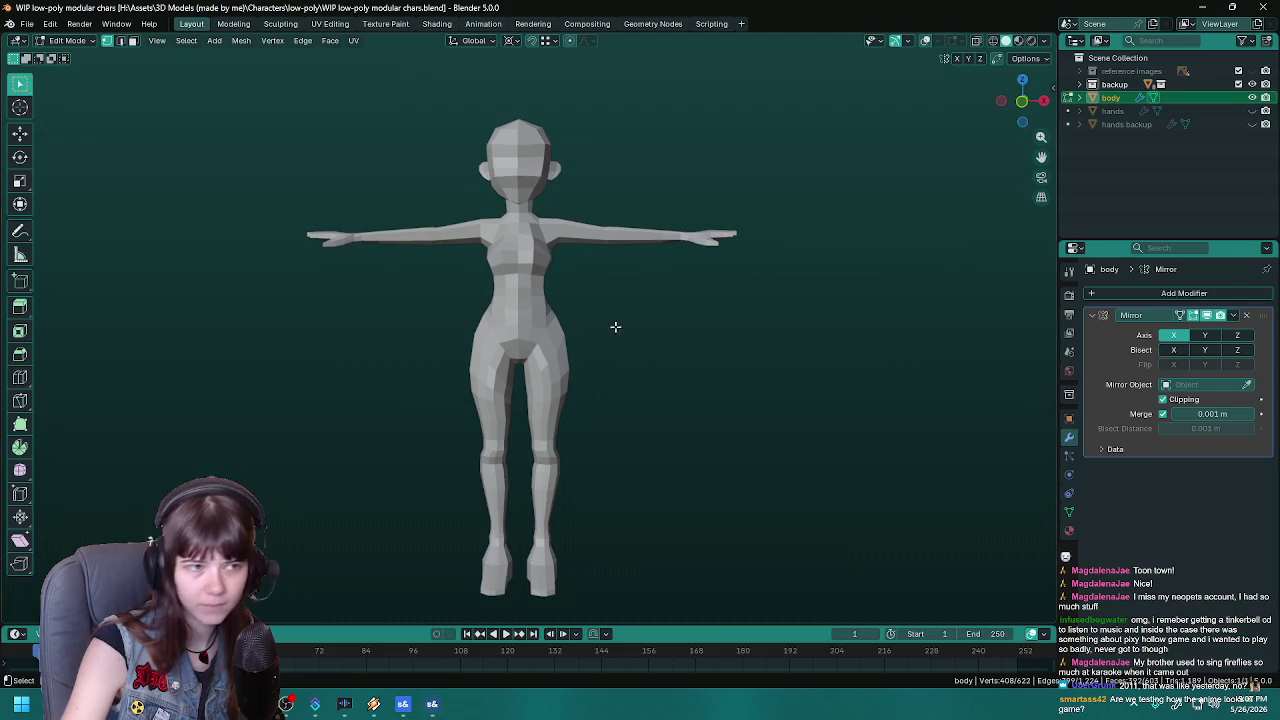
# Step: In Edit Mode, view the body from the front without overlays and cancel a trial vertical scale
pyautogui.moveTo(649, 309); pyautogui.dragTo(822, 162, button='middle')
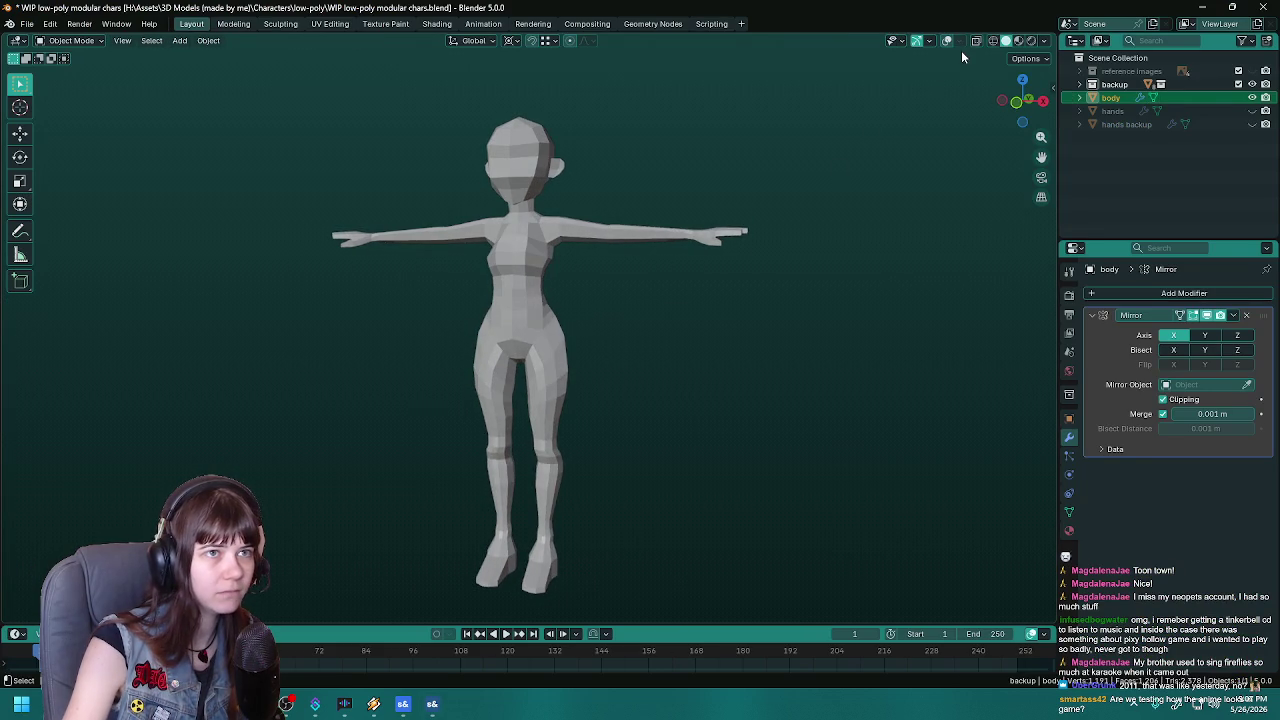
pyautogui.click(947, 41)
pyautogui.press('Tab')
pyautogui.press('KP_1')
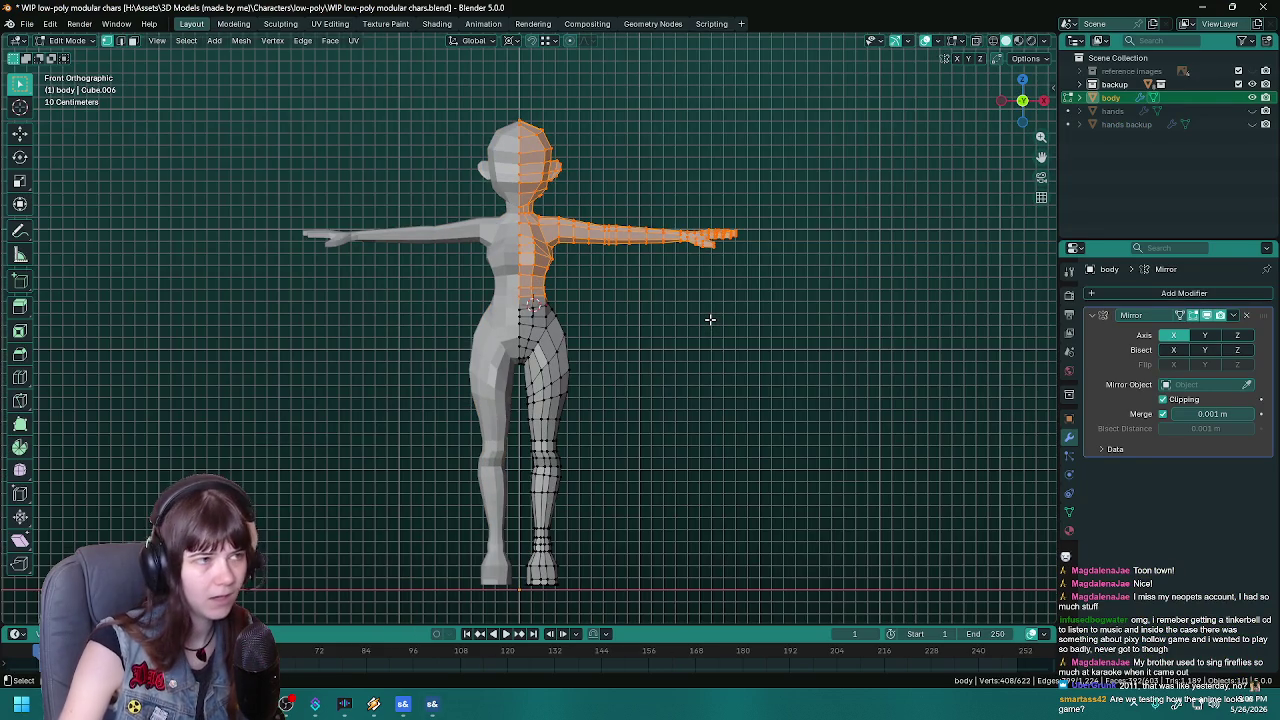
pyautogui.click(924, 42)
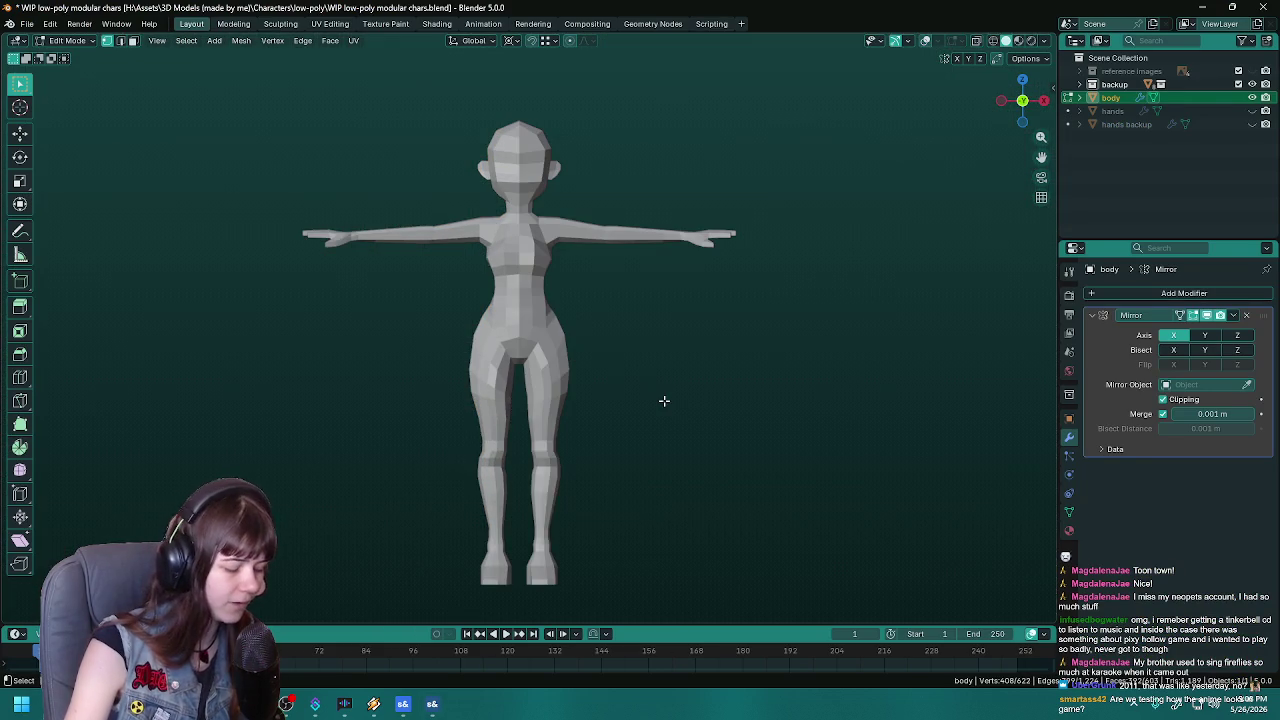
pyautogui.press('s')
pyautogui.press('z')
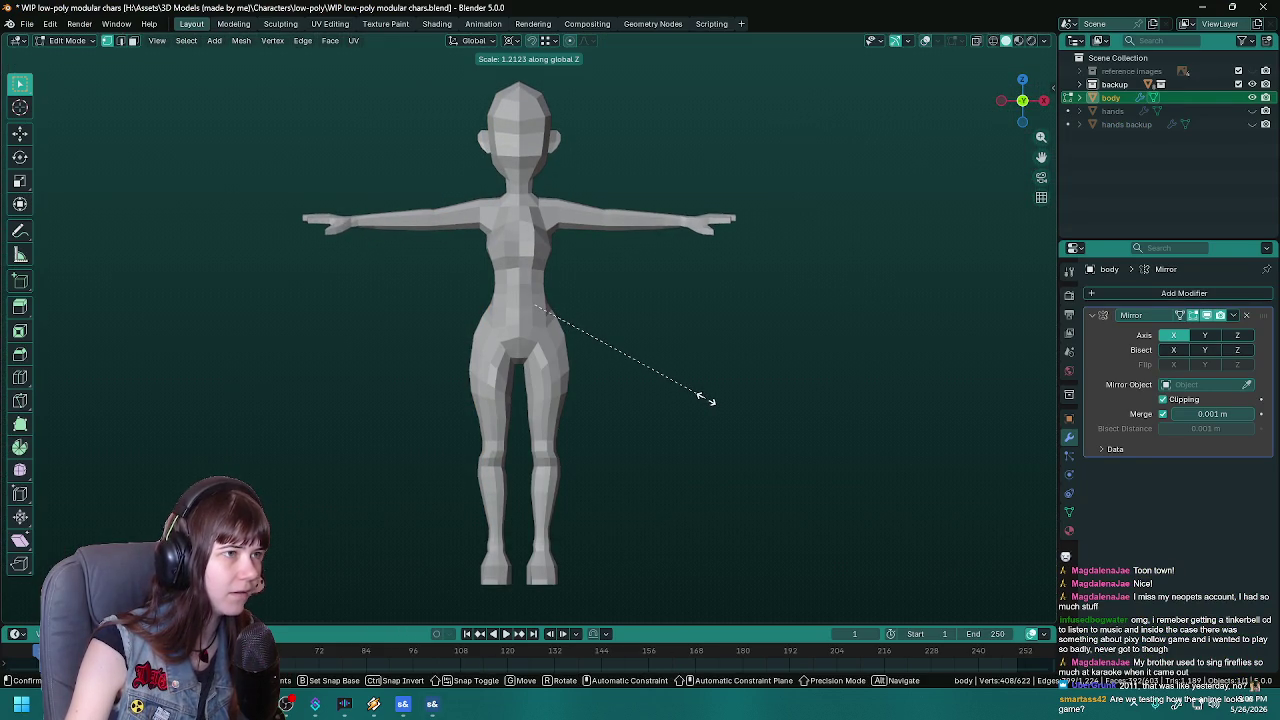
pyautogui.press('Escape')
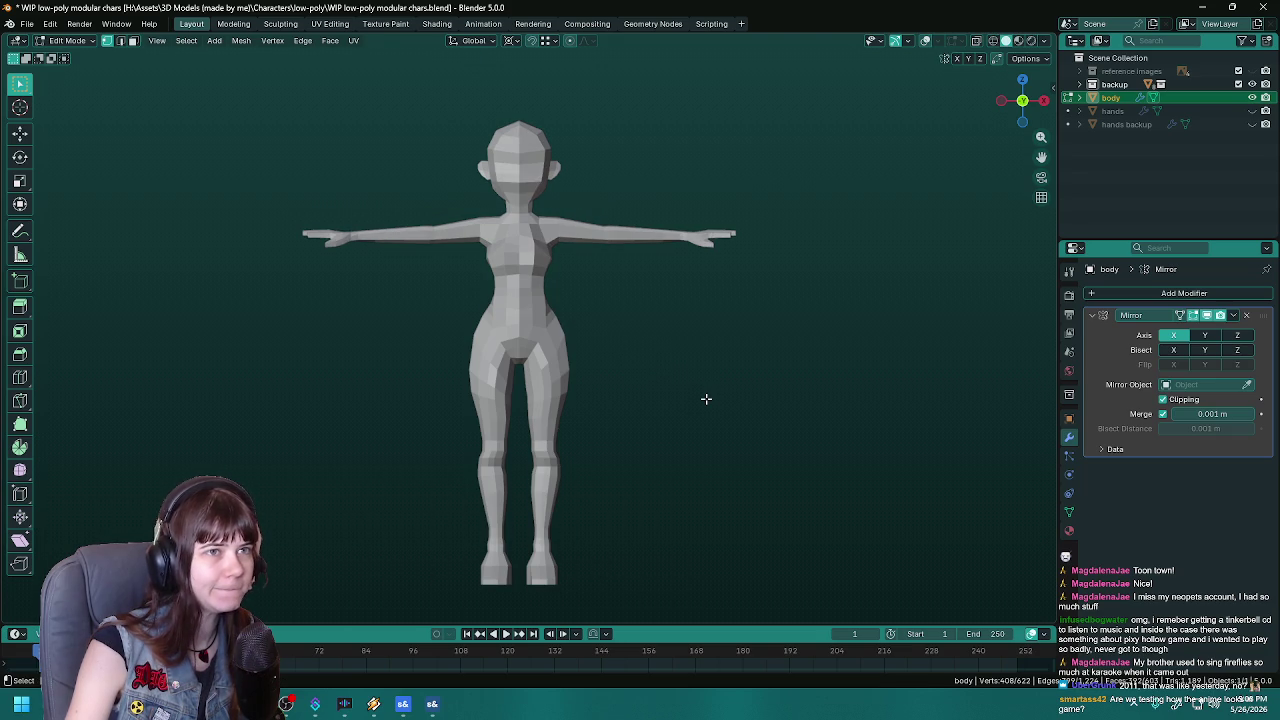
# Step: Restore the overlays, return to Object Mode, and save the blend file
pyautogui.click(922, 42)
pyautogui.moveTo(771, 323)
pyautogui.mouseDown(button='middle')
pyautogui.moveTo(700, 348)
pyautogui.moveTo(642, 329)
pyautogui.mouseUp(button='middle')
pyautogui.press('Tab')
pyautogui.hotkey('ctrl', 's')
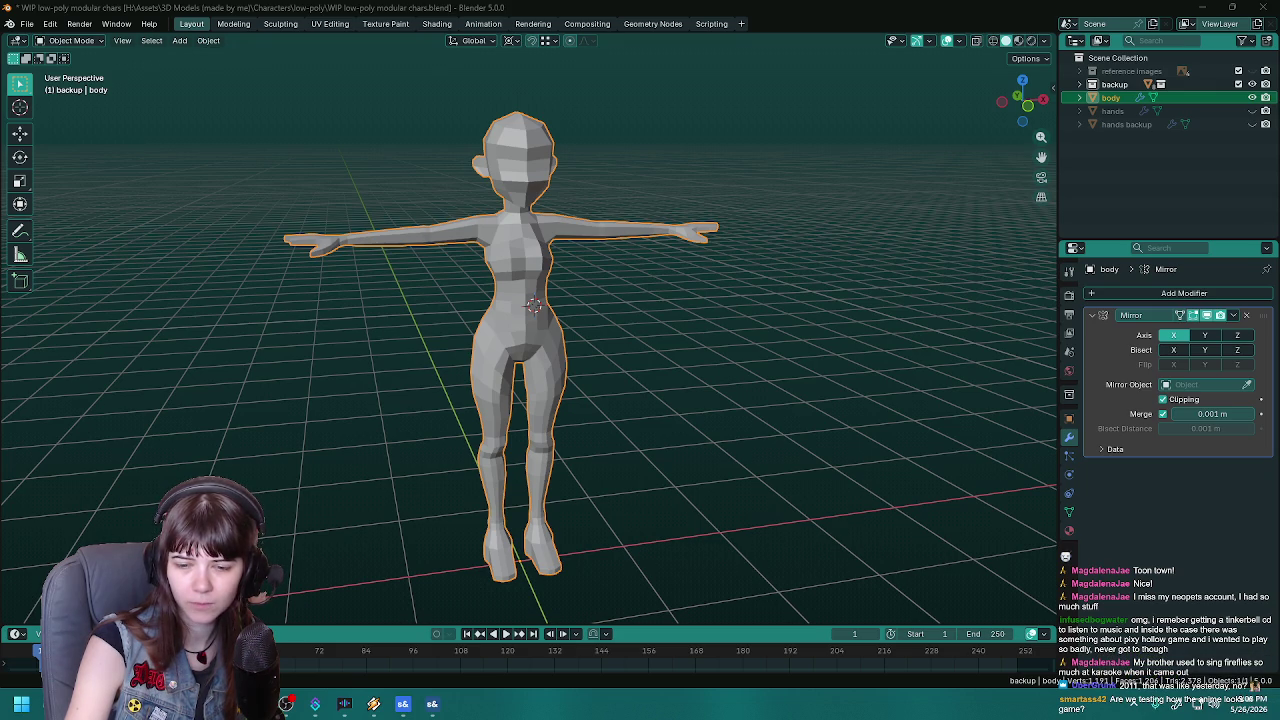
pyautogui.hotkey('alt', 'Tab')
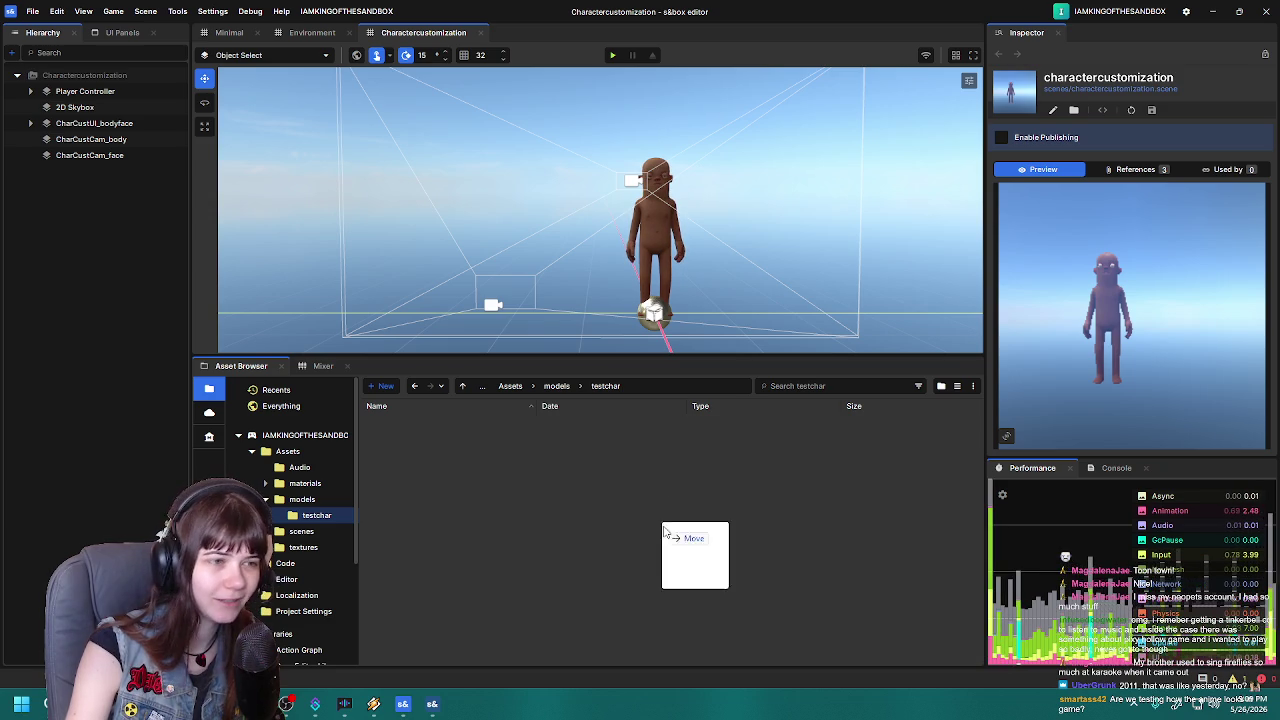
# Step: Import BarbaraTest.fbx into testchar, preview its T-pose, and give the scene view more room
pyautogui.moveTo(690, 440); pyautogui.dragTo(665, 528)
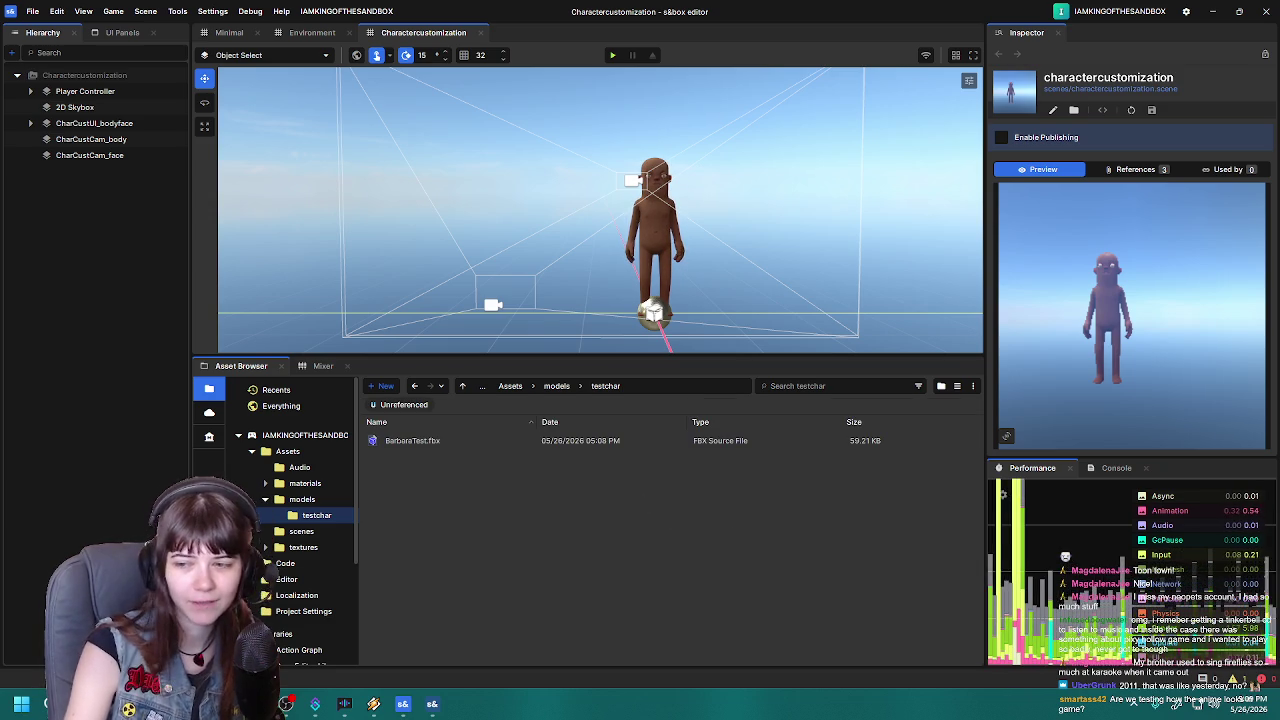
pyautogui.click(550, 443)
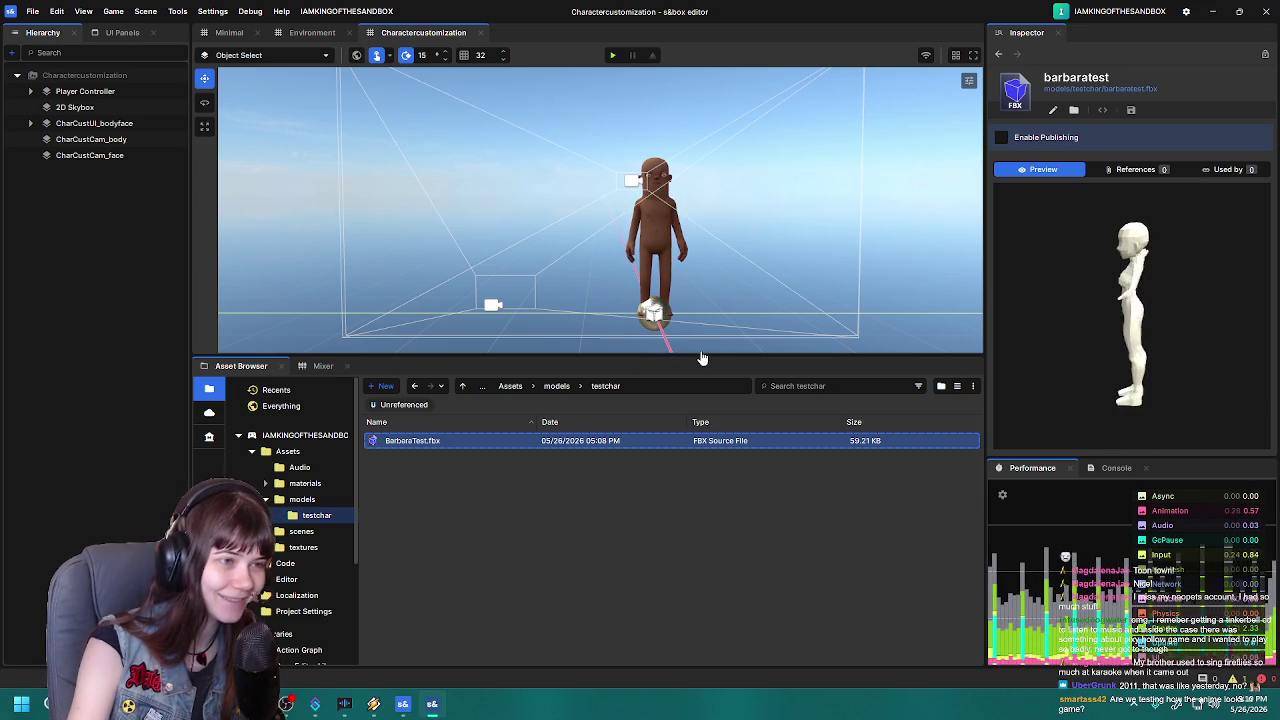
pyautogui.moveTo(706, 358)
pyautogui.mouseDown()
pyautogui.moveTo(713, 452)
pyautogui.moveTo(749, 472)
pyautogui.mouseUp()
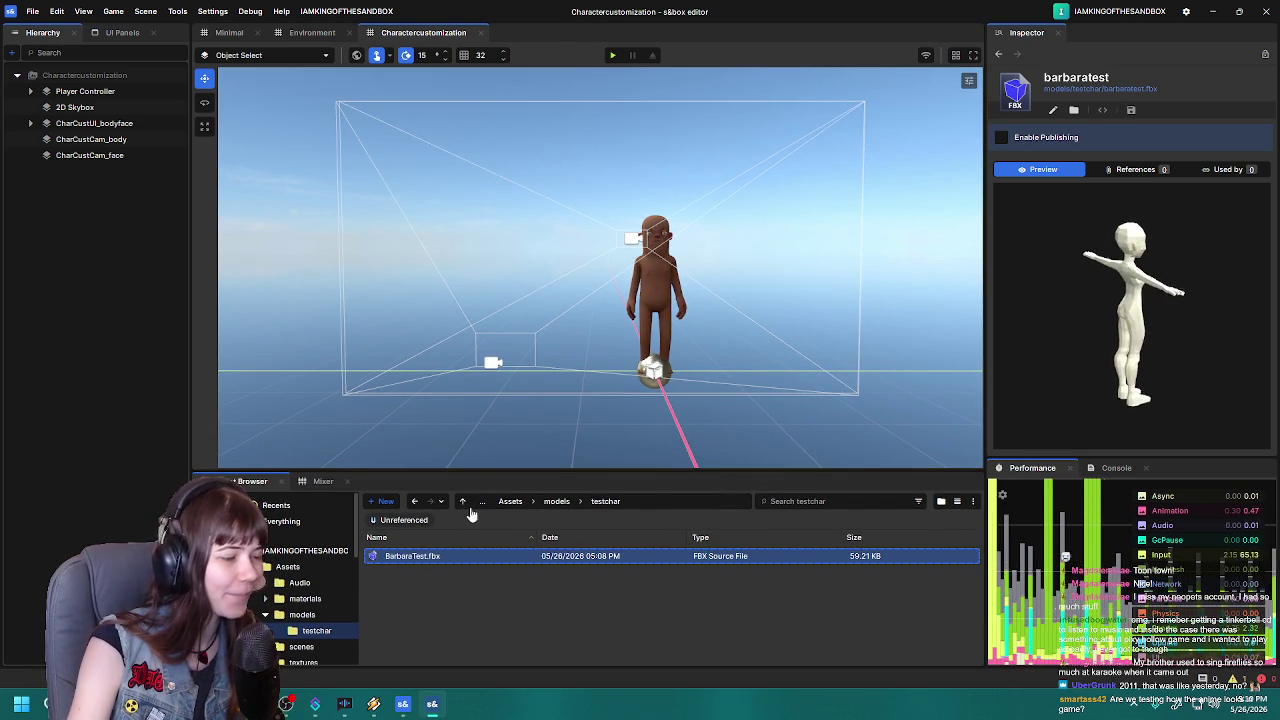
# Step: Create a model from BarbaraTest.fbx and save it as barbaratestchar.vmdl
pyautogui.rightClick(428, 557)
pyautogui.click(517, 556)
pyautogui.rightClick(479, 571)
pyautogui.click(544, 588)
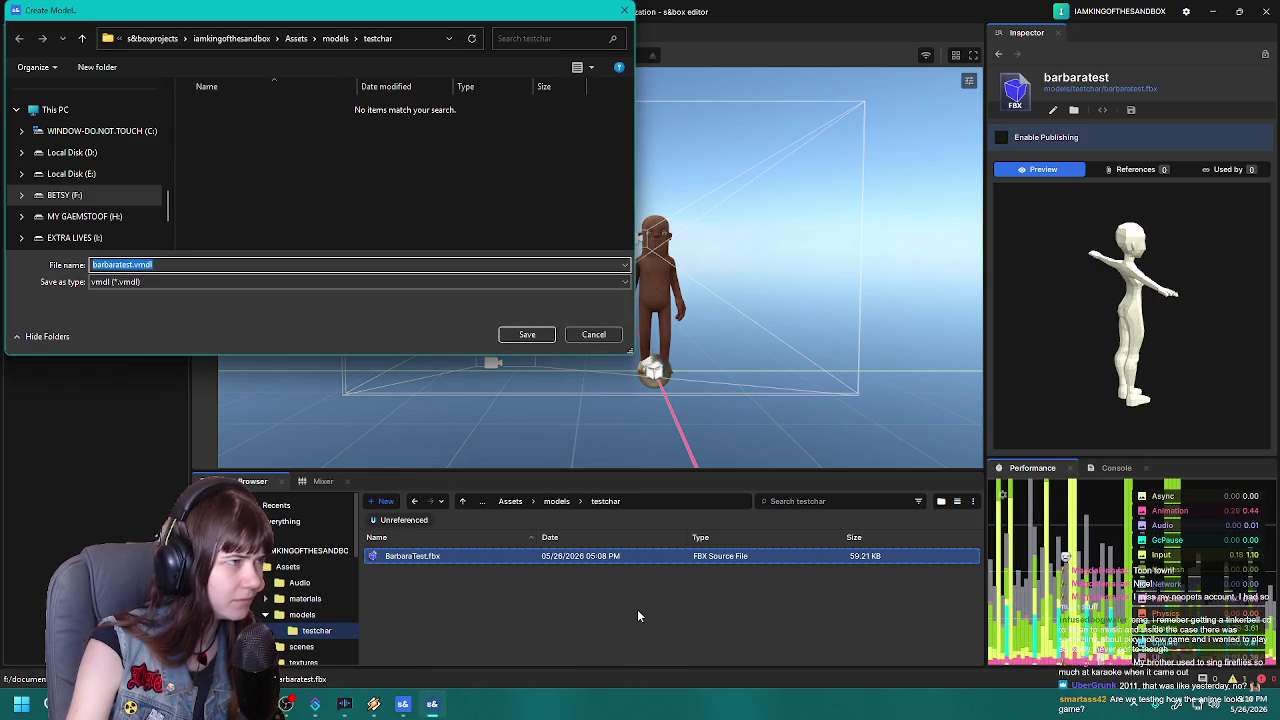
pyautogui.press('Home')
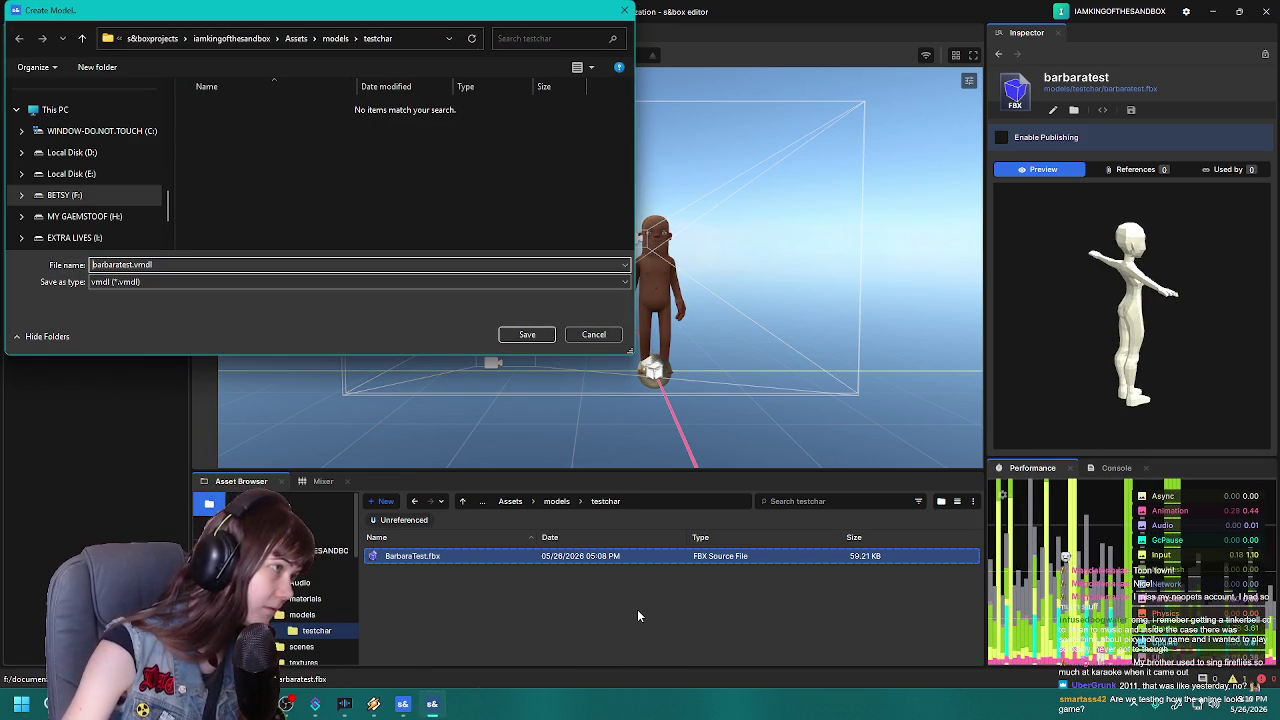
pyautogui.write('char')
pyautogui.press('Return')
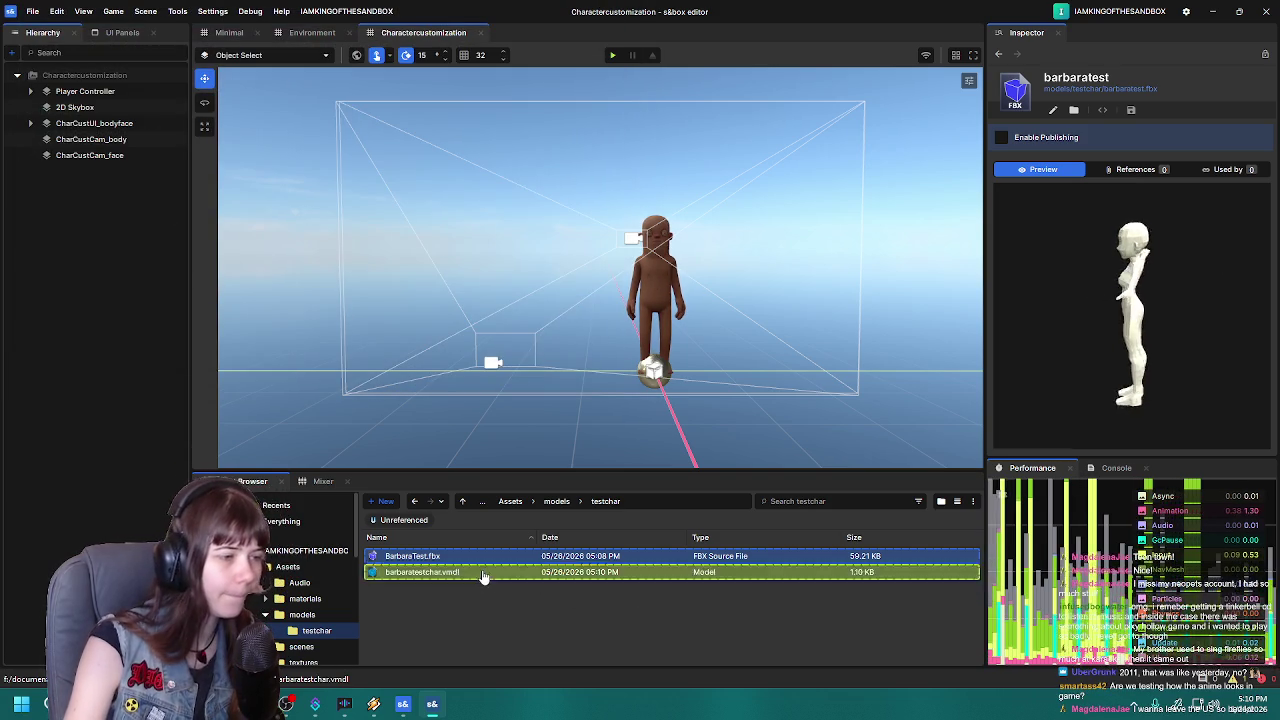
# Step: Place the barbaratestchar model into the scene and zoom in to frame it
pyautogui.click(480, 573)
pyautogui.moveTo(119, 371); pyautogui.dragTo(121, 370)
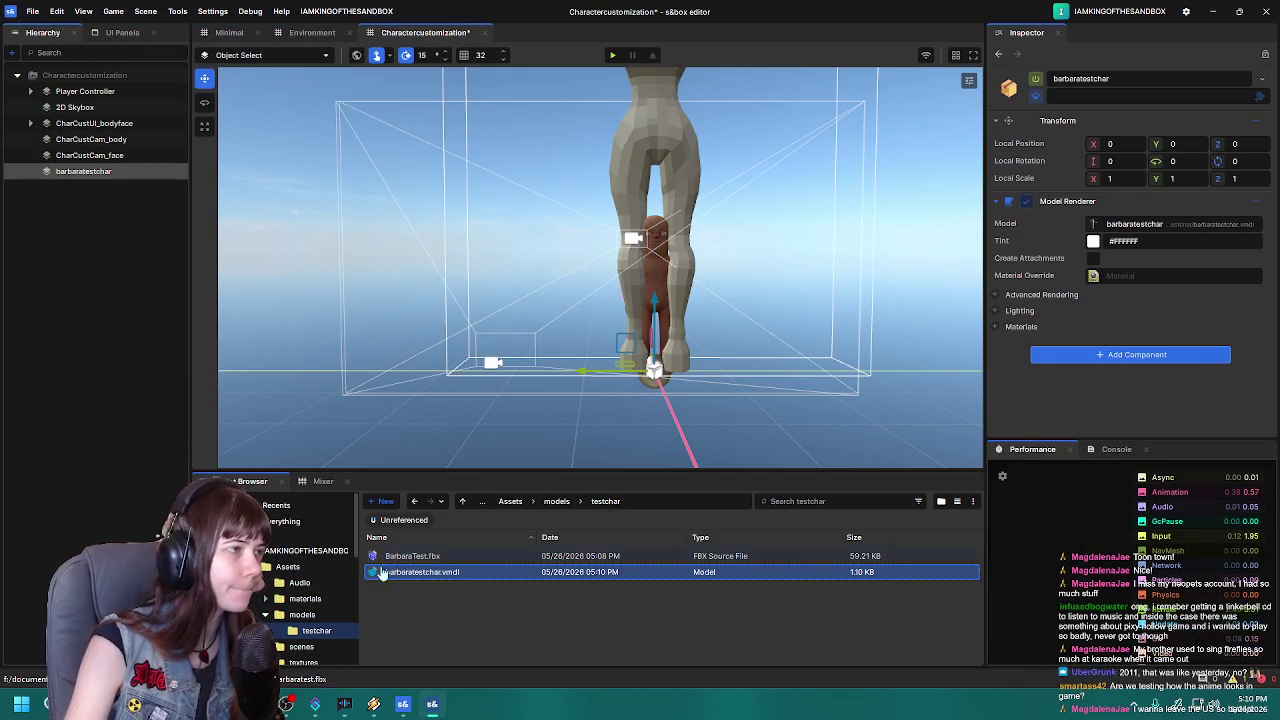
pyautogui.scroll(-2, 758, 348)
pyautogui.scroll(-2, 758, 350)
pyautogui.scroll(-2, 757, 350)
pyautogui.scroll(-2, 601, 355)
pyautogui.scroll(-2, 601, 355)
pyautogui.scroll(-2, 601, 355)
pyautogui.scroll(-2, 580, 360)
pyautogui.scroll(-2, 549, 369)
pyautogui.moveTo(549, 369); pyautogui.dragTo(614, 405, button='right')
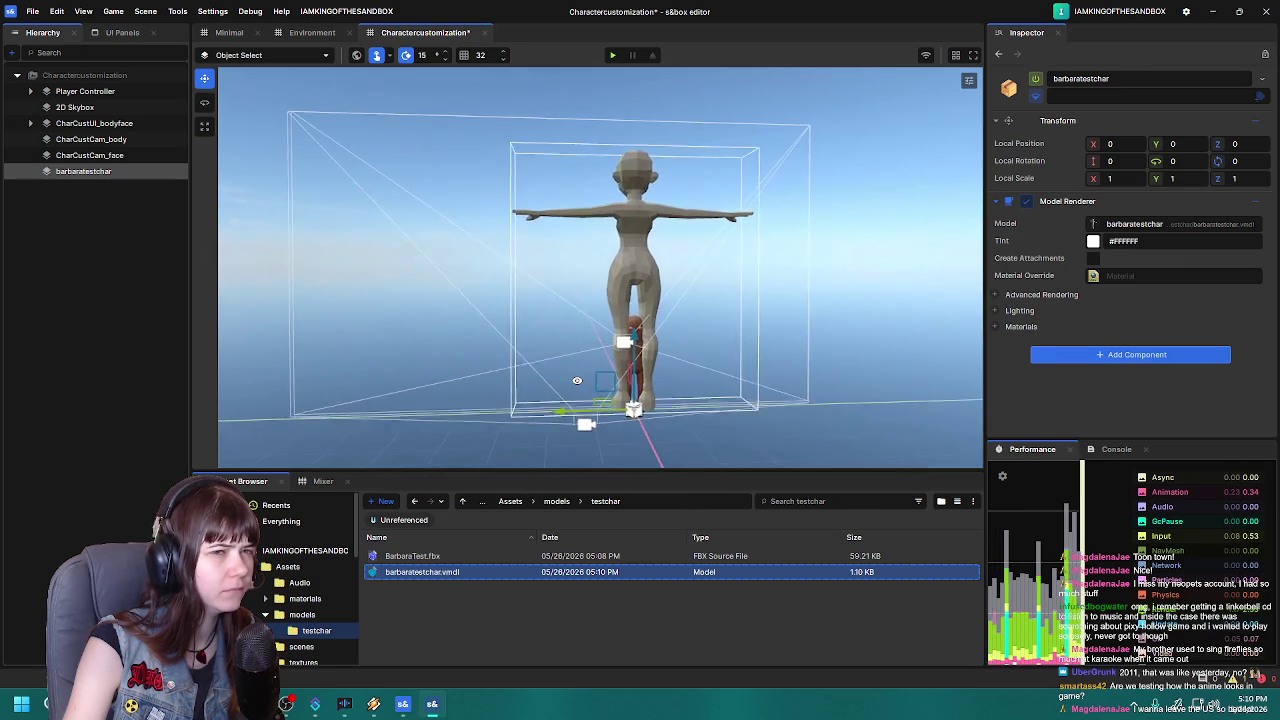
# Step: Rotate the barbaratestchar model 180° around its vertical axis
pyautogui.press('e')
pyautogui.moveTo(614, 405)
pyautogui.mouseDown()
pyautogui.moveTo(1112, 462)
pyautogui.moveTo(1090, 455)
pyautogui.mouseUp()
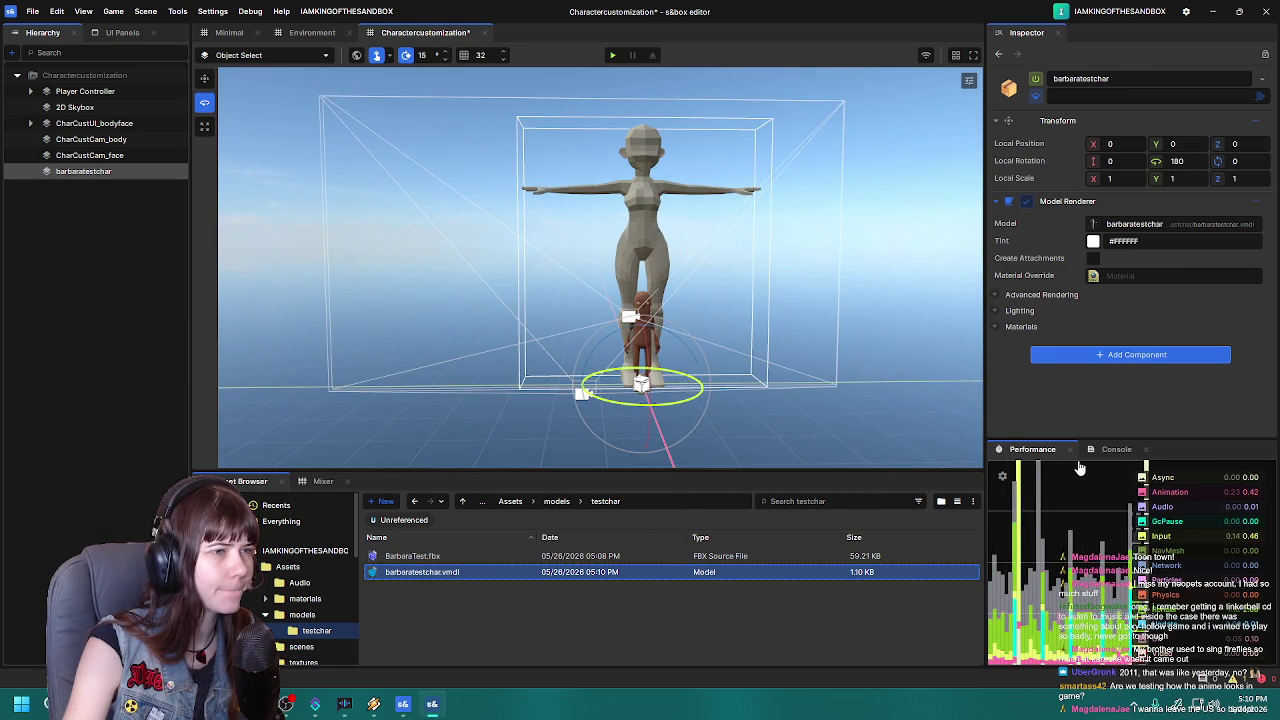
pyautogui.moveTo(700, 295)
pyautogui.mouseDown(button='right')
pyautogui.moveTo(730, 295)
pyautogui.moveTo(680, 418)
pyautogui.moveTo(748, 379)
pyautogui.mouseUp(button='right')
pyautogui.write('w')
pyautogui.press('Escape')
# Step: Set the model's Local Scale to 0.1 on all axes, then change it to 0.5
pyautogui.press('w')
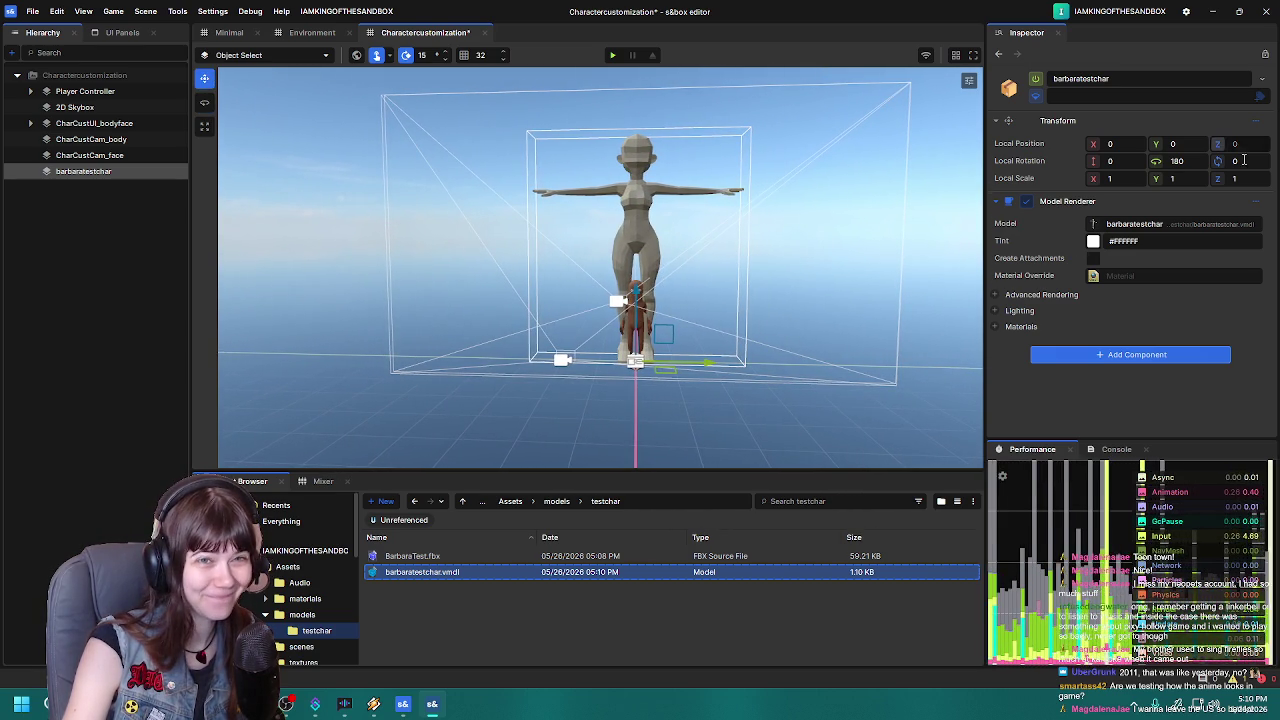
pyautogui.write('0.1')
pyautogui.press('Tab')
pyautogui.write('0.1')
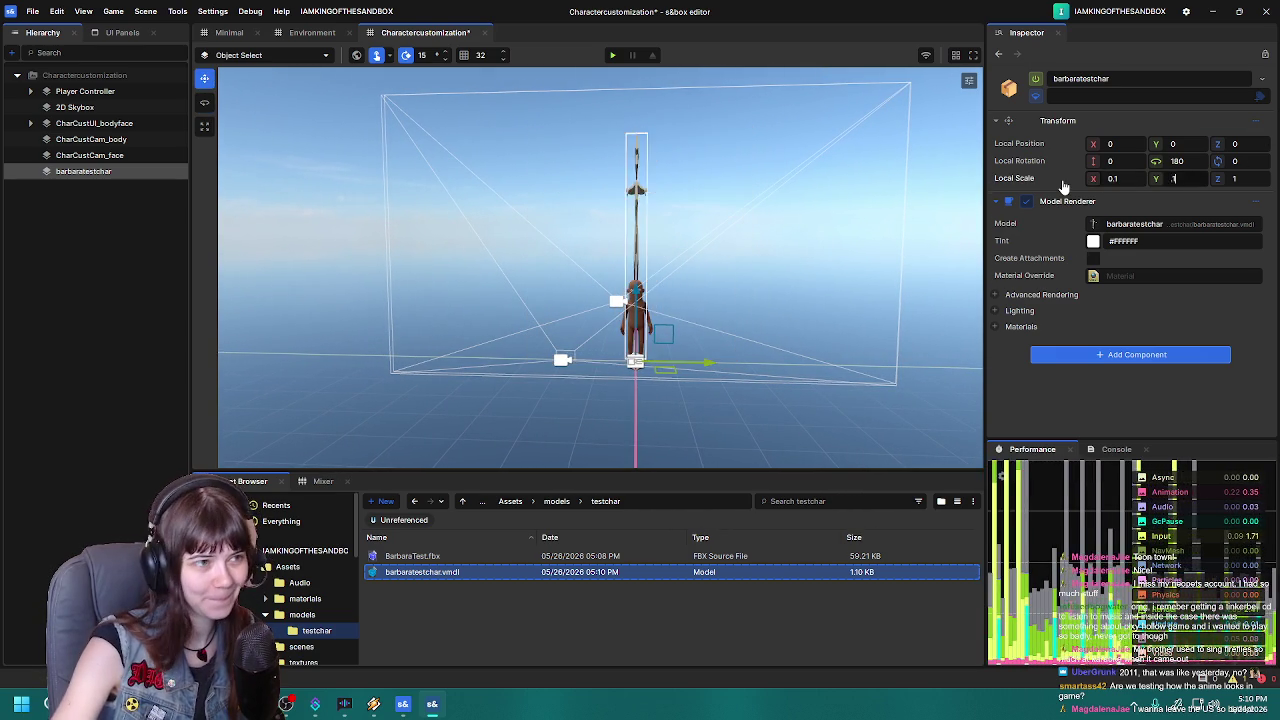
pyautogui.press('Tab')
pyautogui.write('0.1')
pyautogui.press('Tab')
pyautogui.write('0.5')
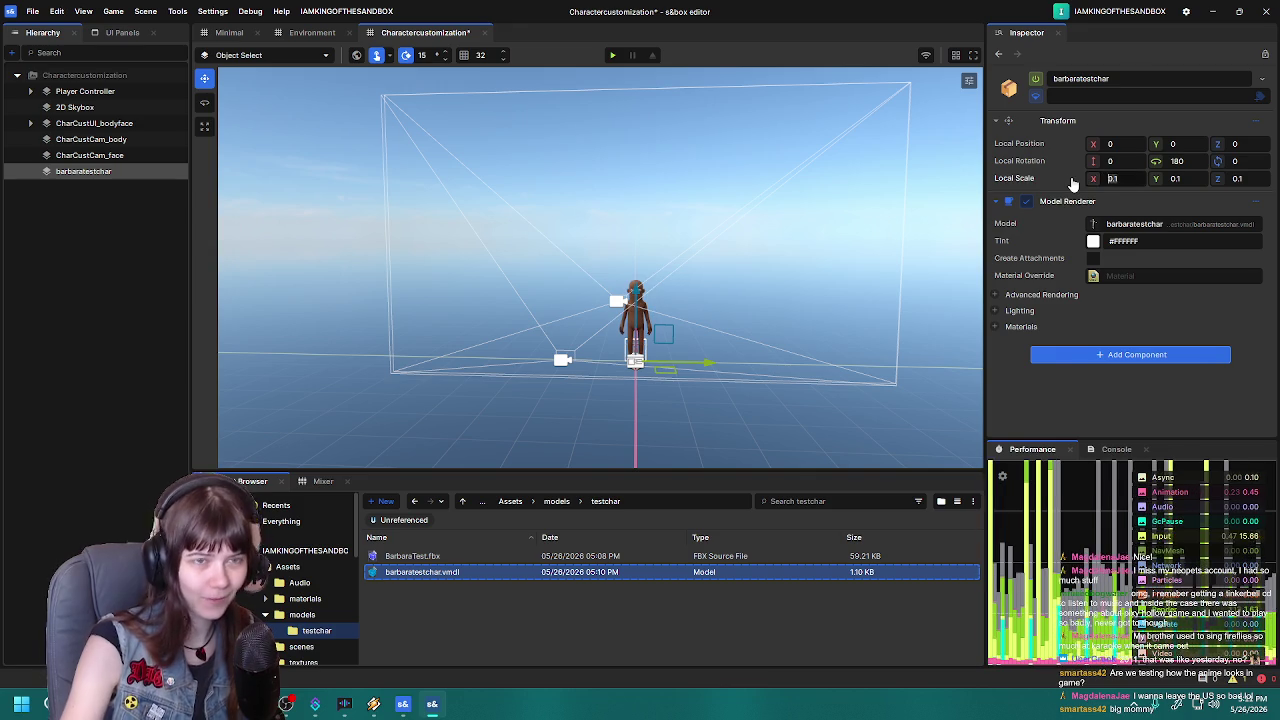
pyautogui.press('Tab')
pyautogui.write('0.5')
pyautogui.press('Tab')
pyautogui.write('0.5')
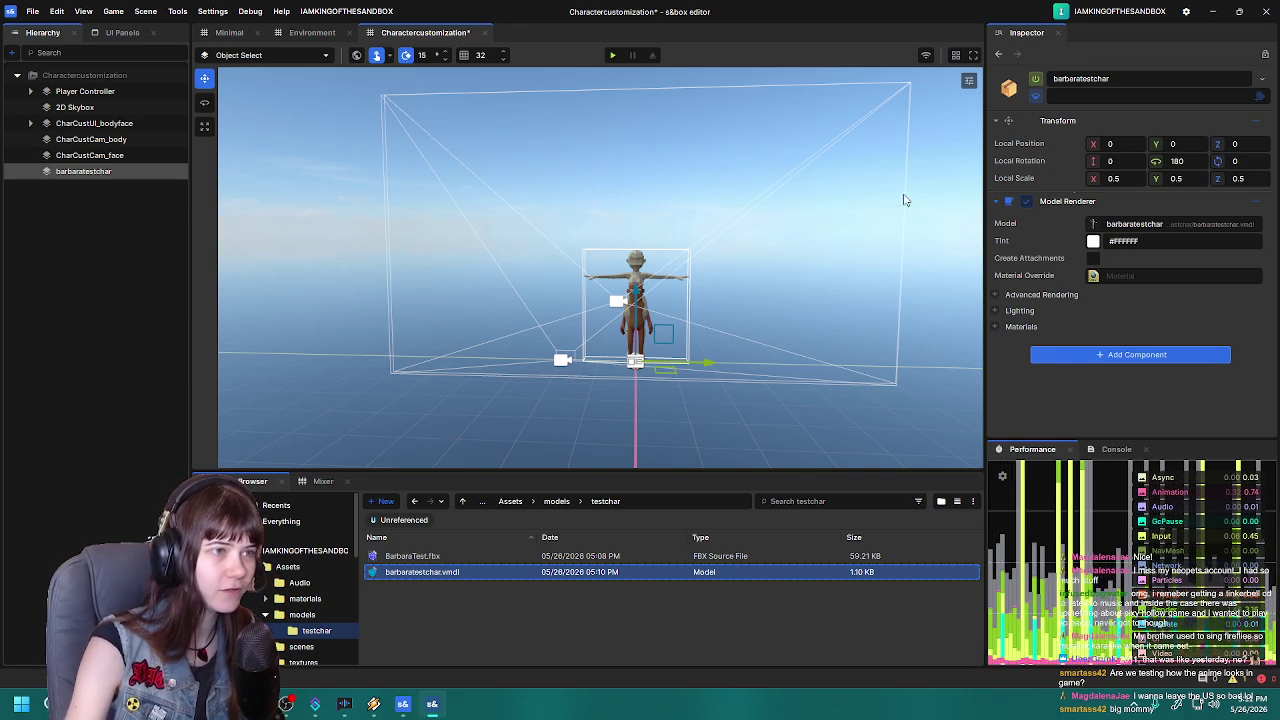
# Step: Reframe the view and drag the Local Scale down to 0.3
pyautogui.scroll(2, 814, 275)
pyautogui.scroll(1, 814, 289)
pyautogui.scroll(1, 817, 294)
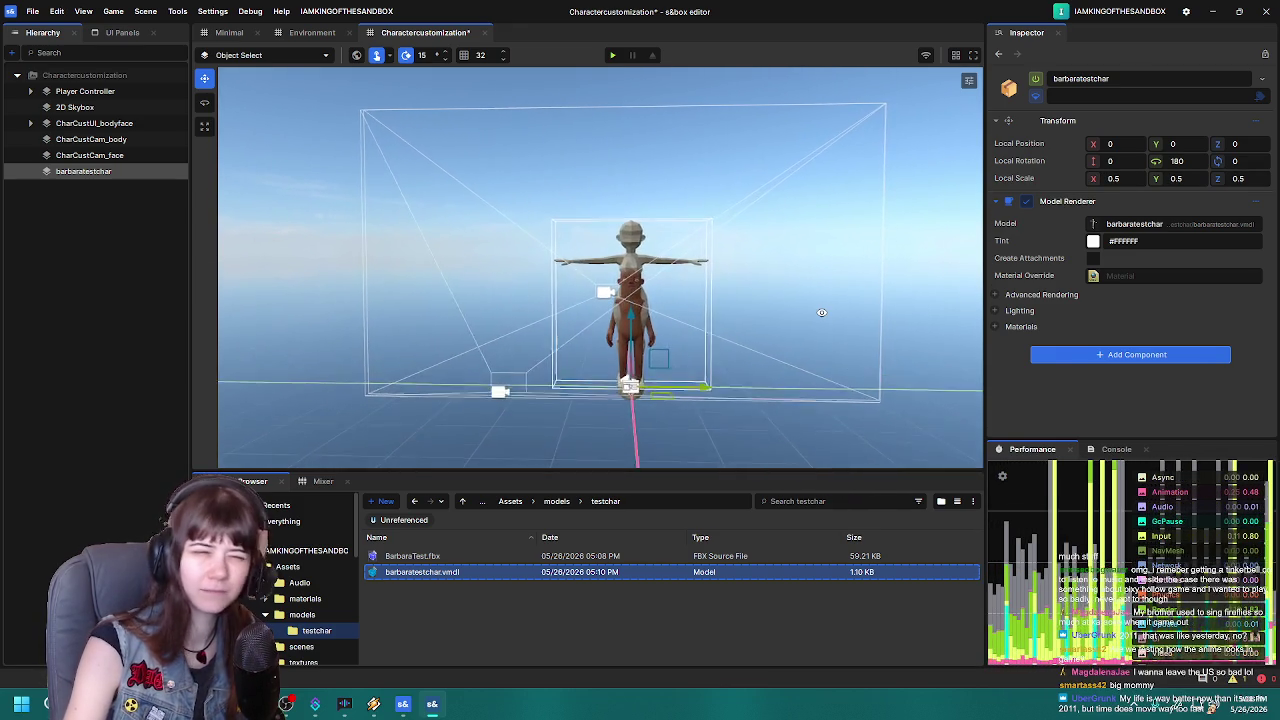
pyautogui.scroll(2, 810, 318)
pyautogui.moveTo(803, 322); pyautogui.dragTo(790, 330, button='right')
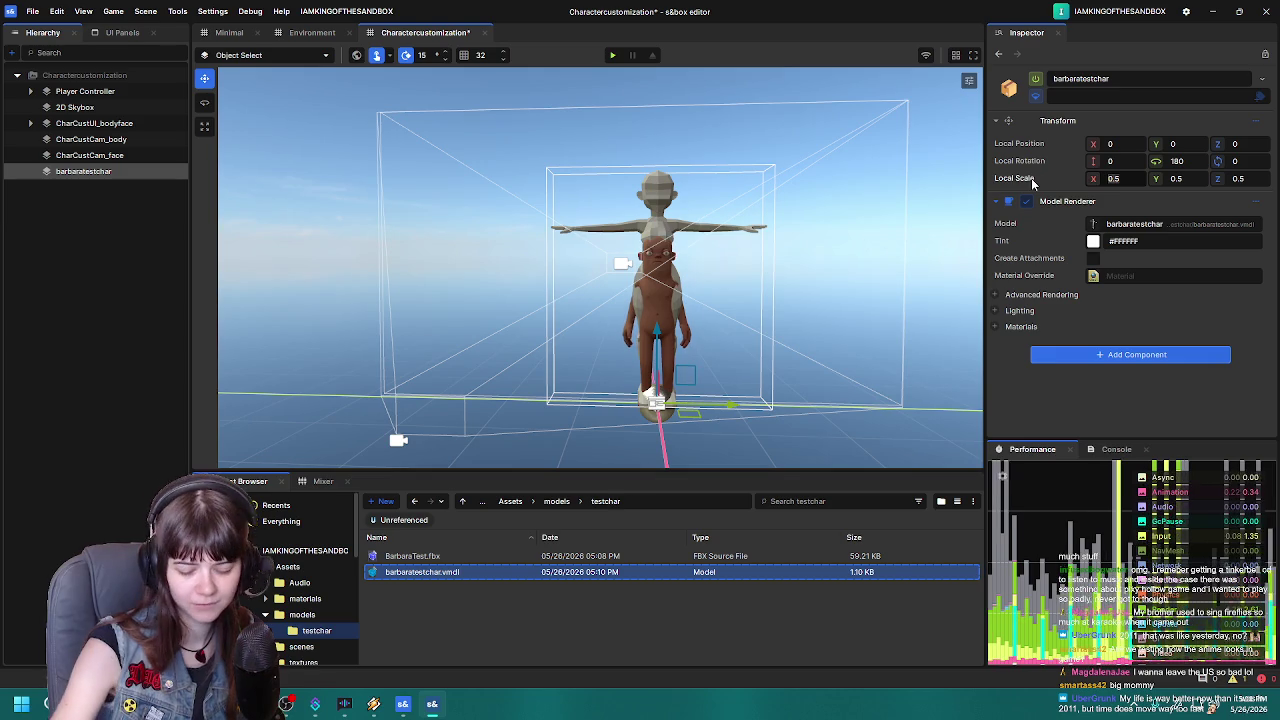
pyautogui.moveTo(1033, 183); pyautogui.dragTo(1033, 183)
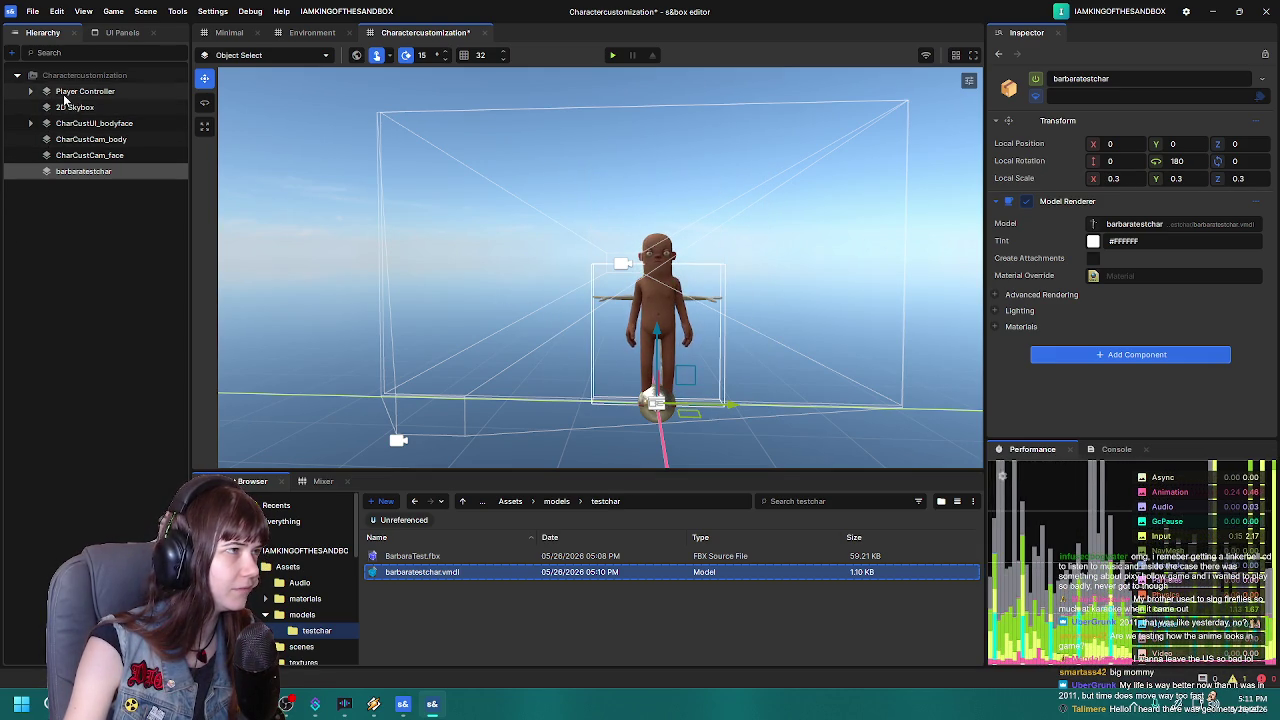
# Step: Inspect the Player Controller, CharCustCam_face and CharCustUI_bodyface, then reselect barbaratestchar for scaling
pyautogui.click(66, 93)
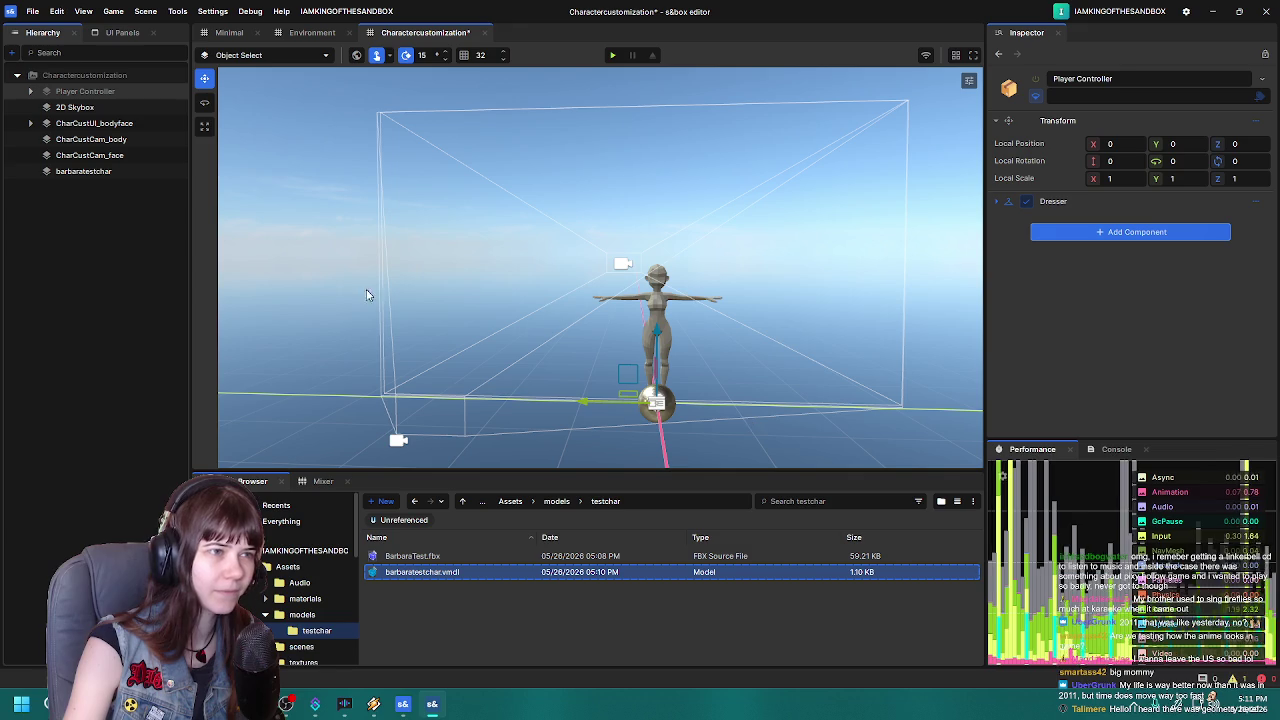
pyautogui.click(66, 171)
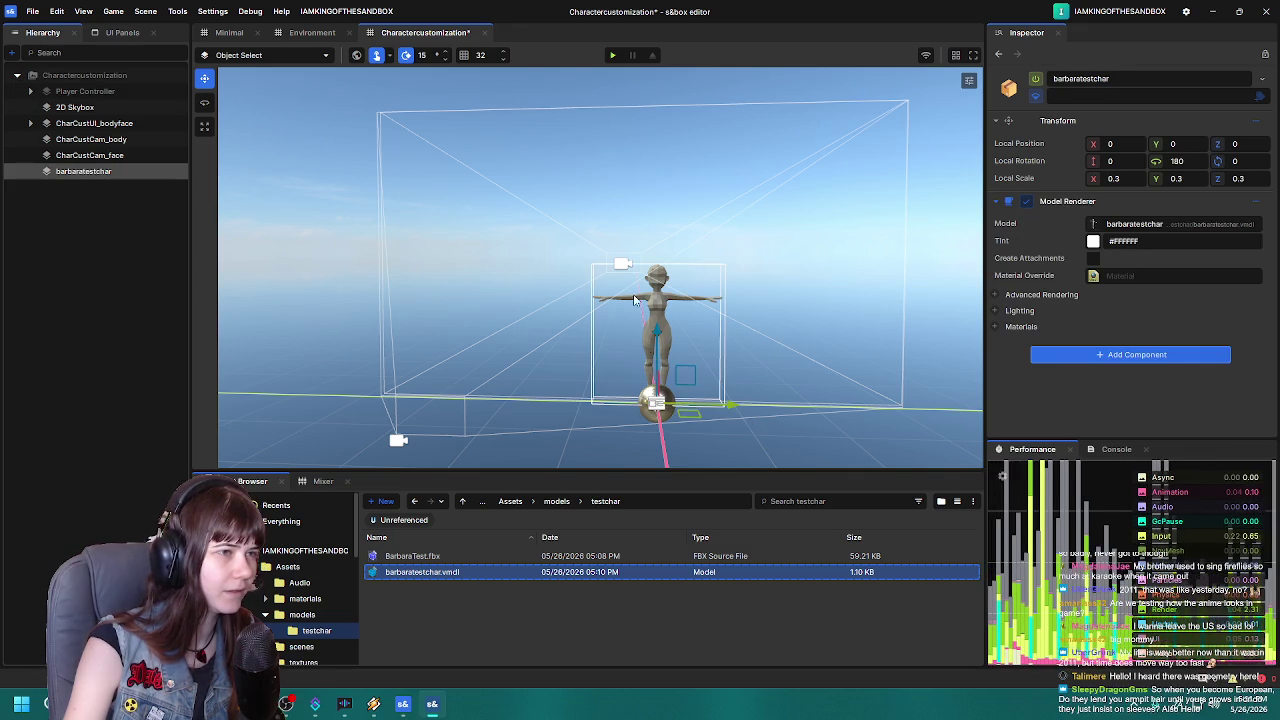
pyautogui.click(623, 264)
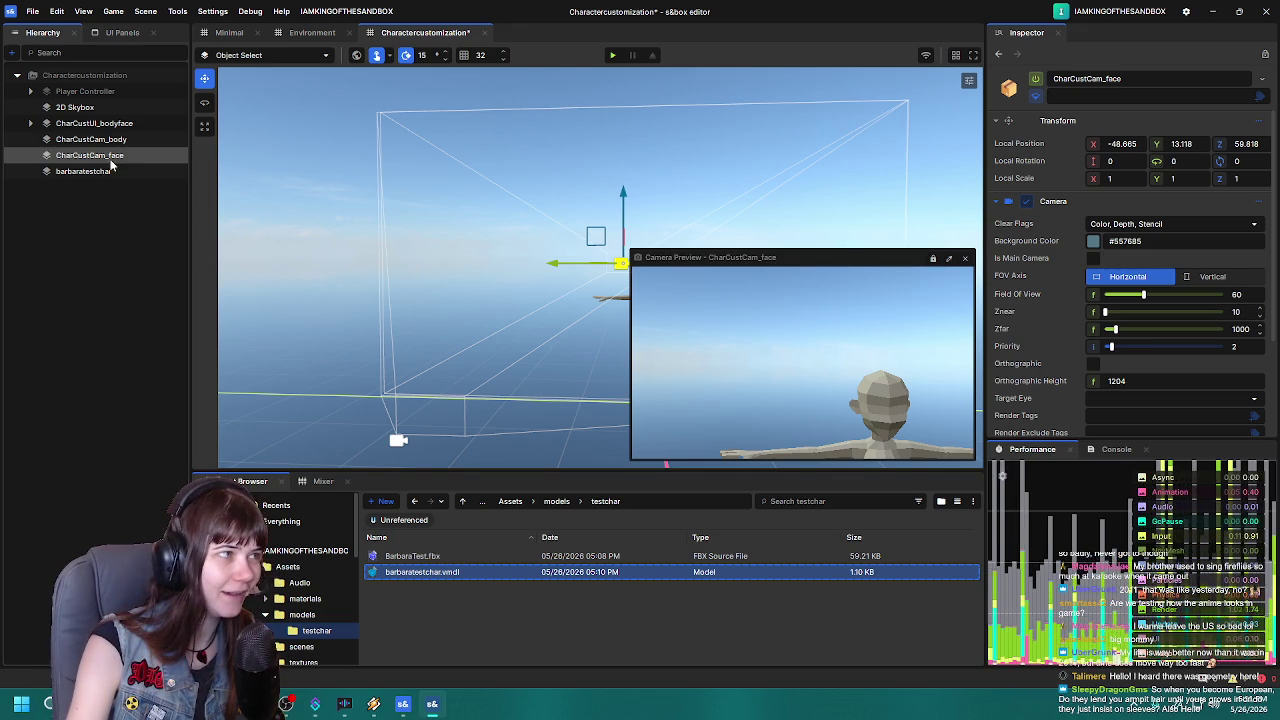
pyautogui.click(77, 225)
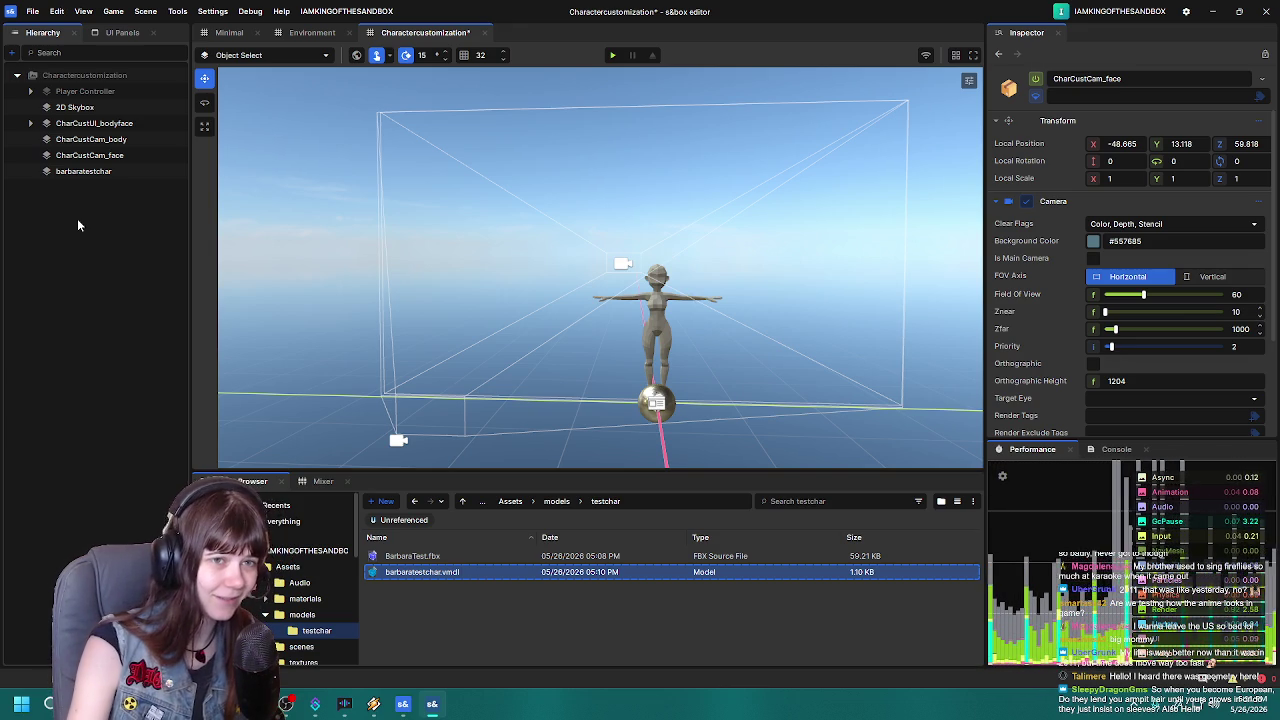
pyautogui.click(86, 123)
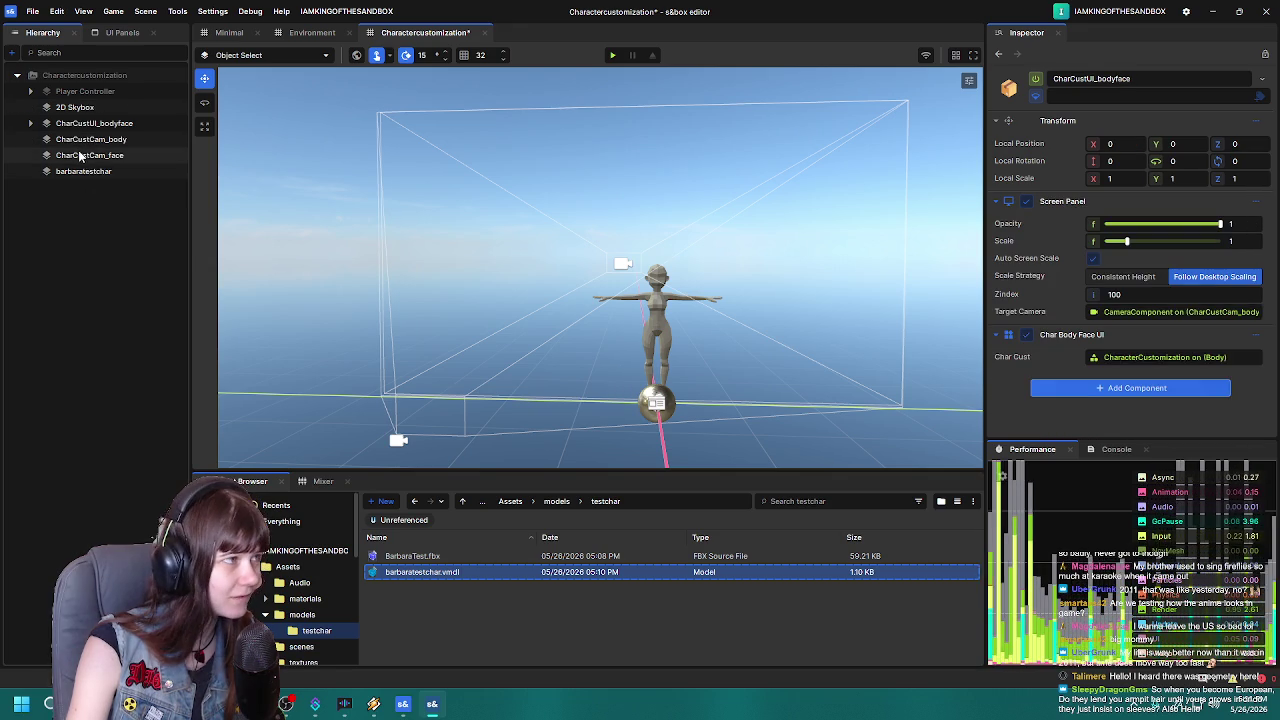
pyautogui.click(83, 171)
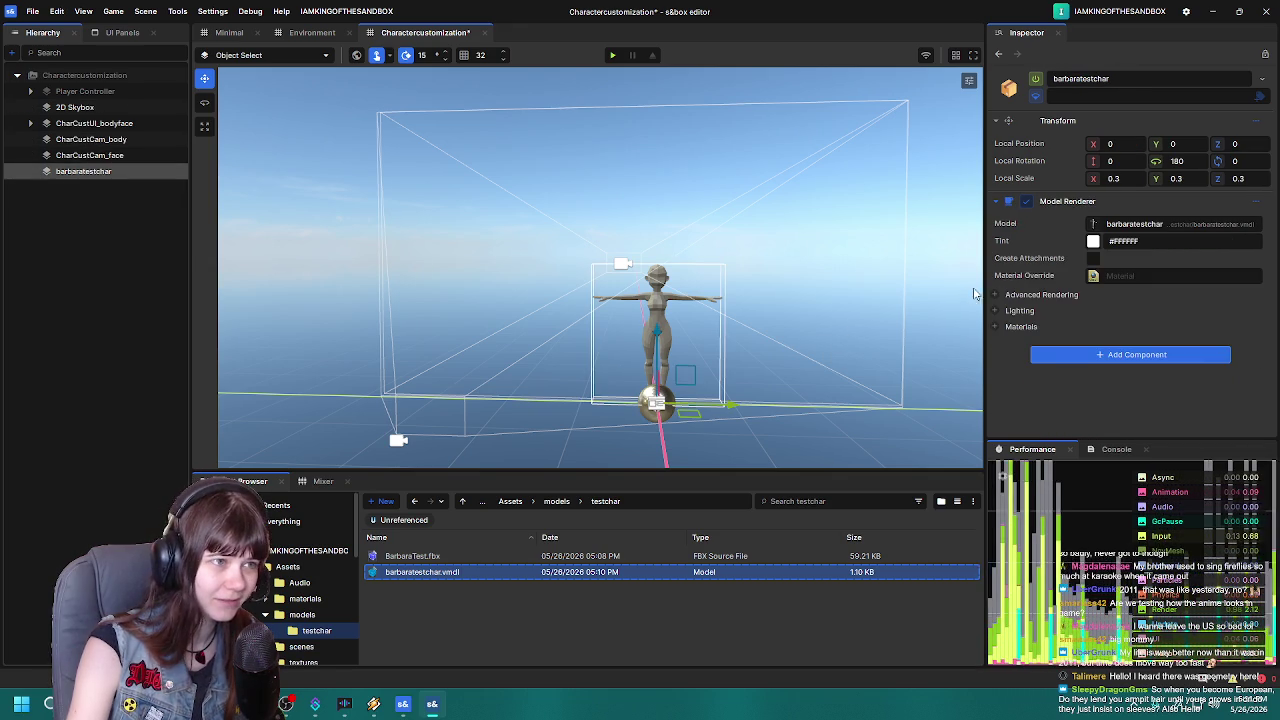
pyautogui.press('BackSpace')
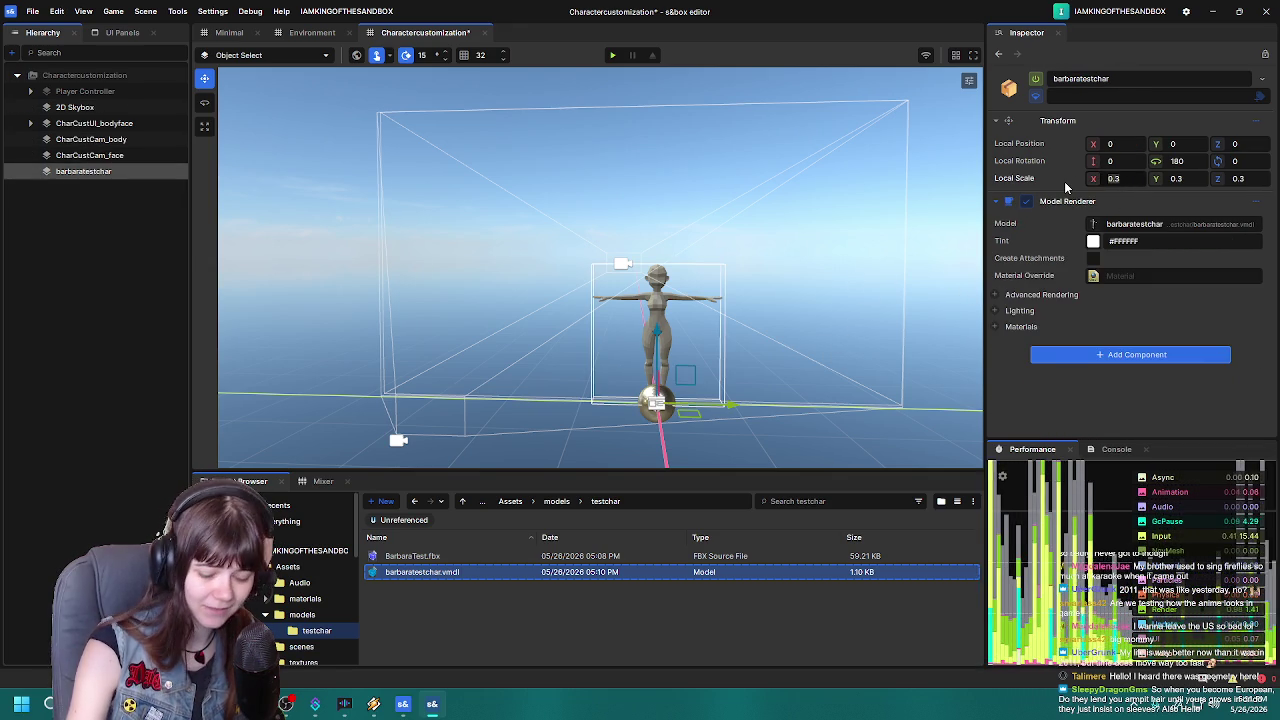
# Step: Scale barbaratestchar to 0.45 on all axes and check the face camera framing
pyautogui.write('45')
pyautogui.press('Tab')
pyautogui.write('0.45')
pyautogui.press('Tab')
pyautogui.write('0.45')
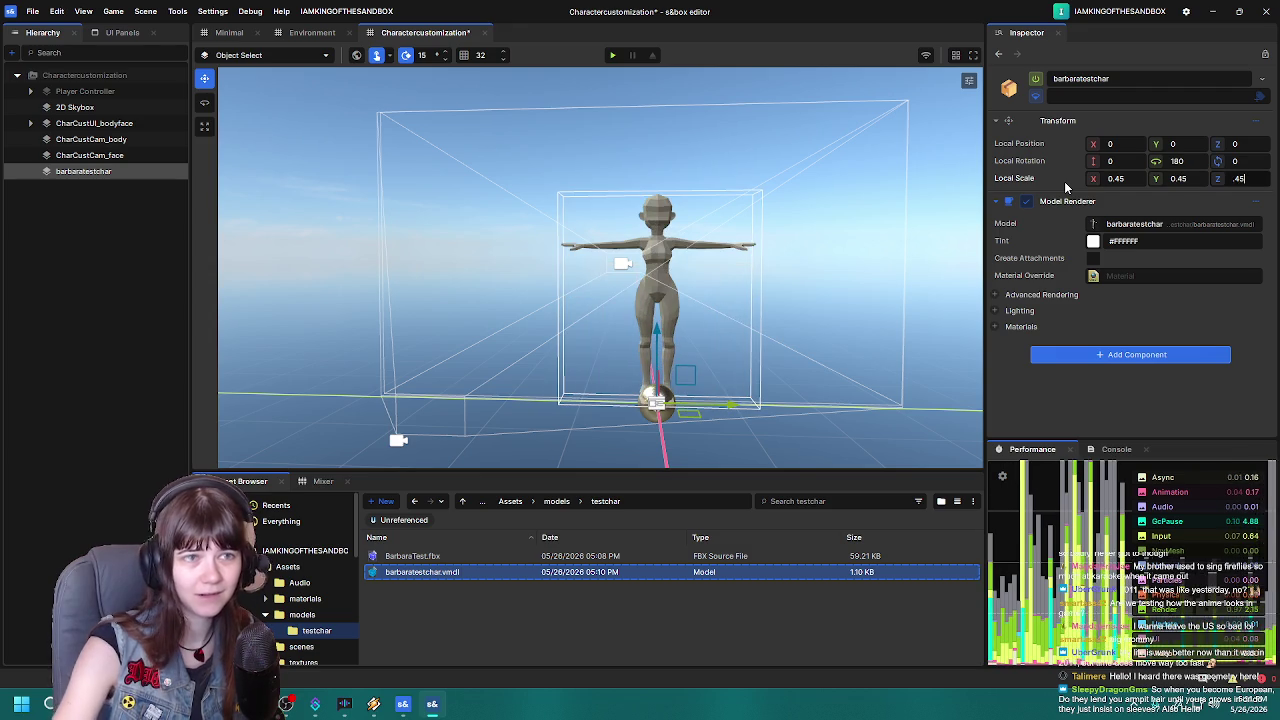
pyautogui.press('Return')
pyautogui.click(620, 268)
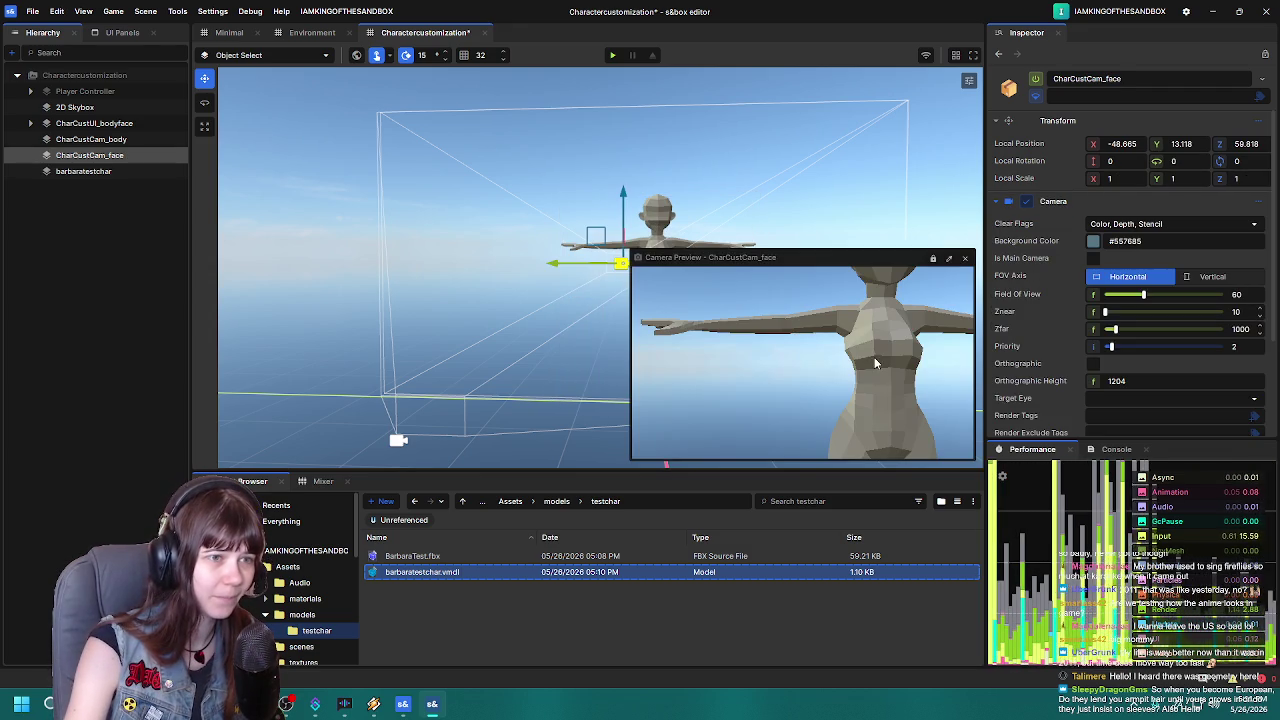
# Step: Reduce the model's scale to 0.4 and recheck the face camera view
pyautogui.click(84, 171)
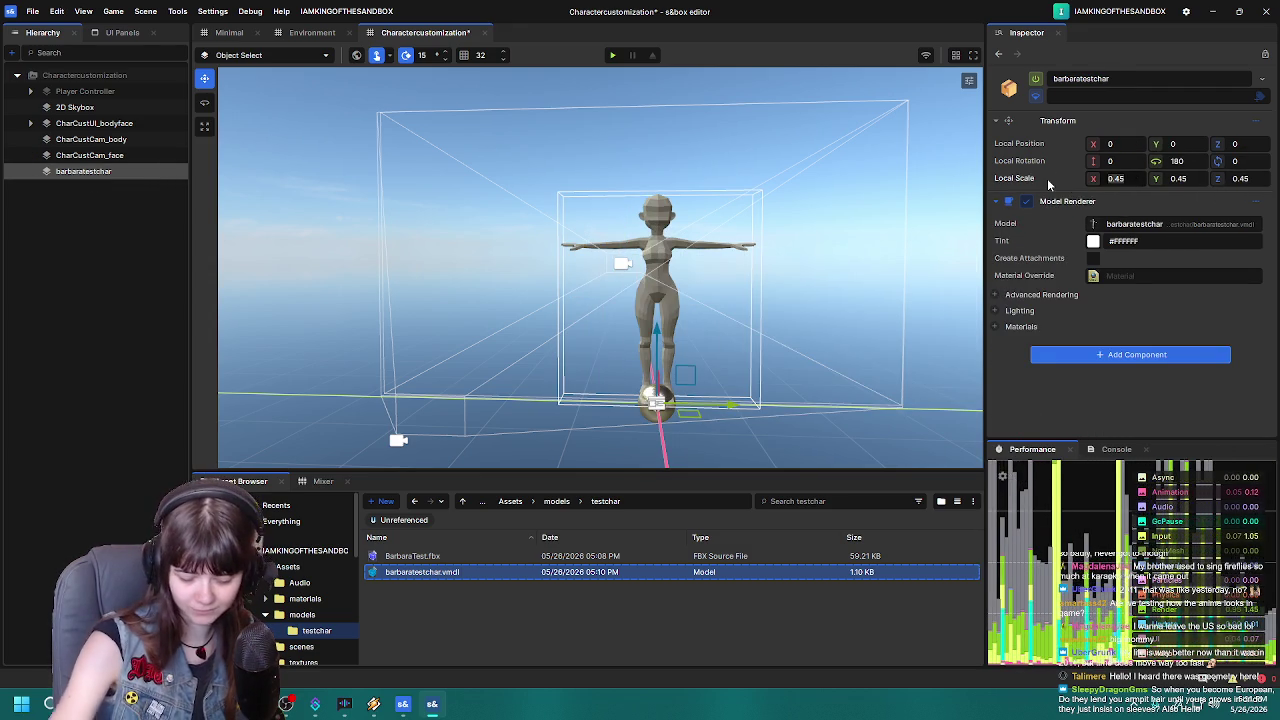
pyautogui.write('0.4')
pyautogui.press('Tab')
pyautogui.write('0.4')
pyautogui.press('Tab')
pyautogui.write('0.4')
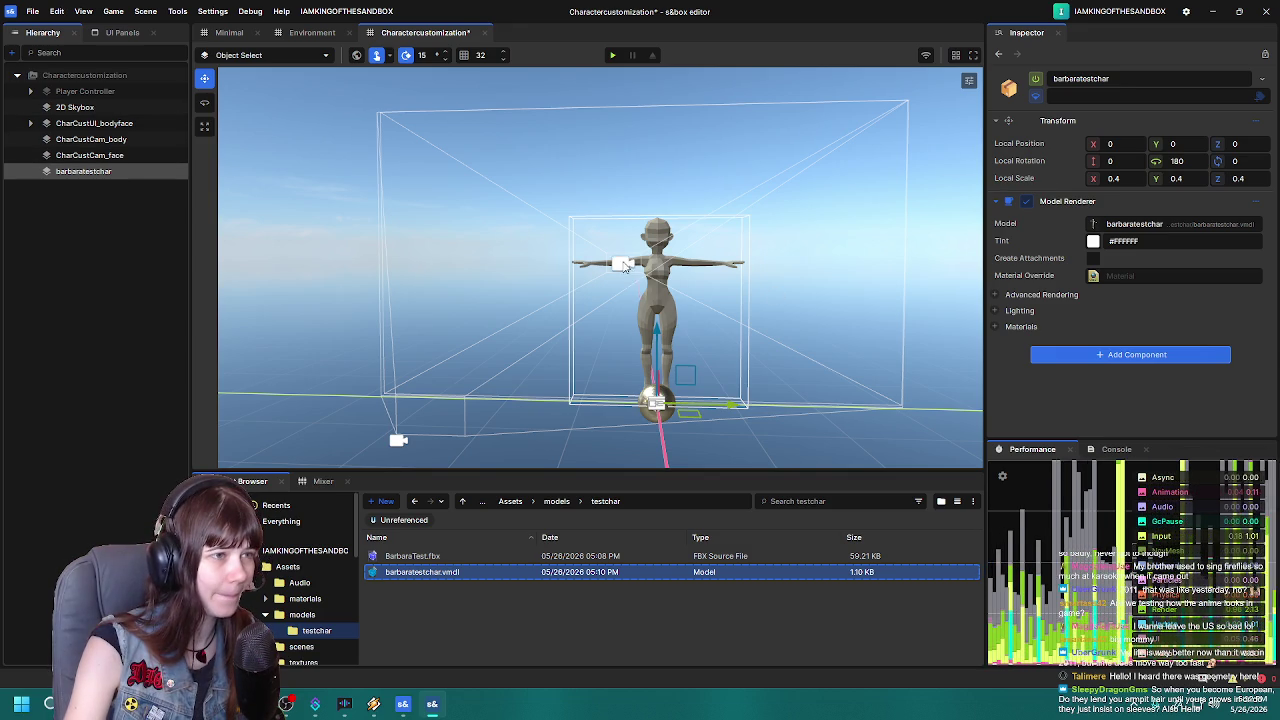
pyautogui.click(621, 264)
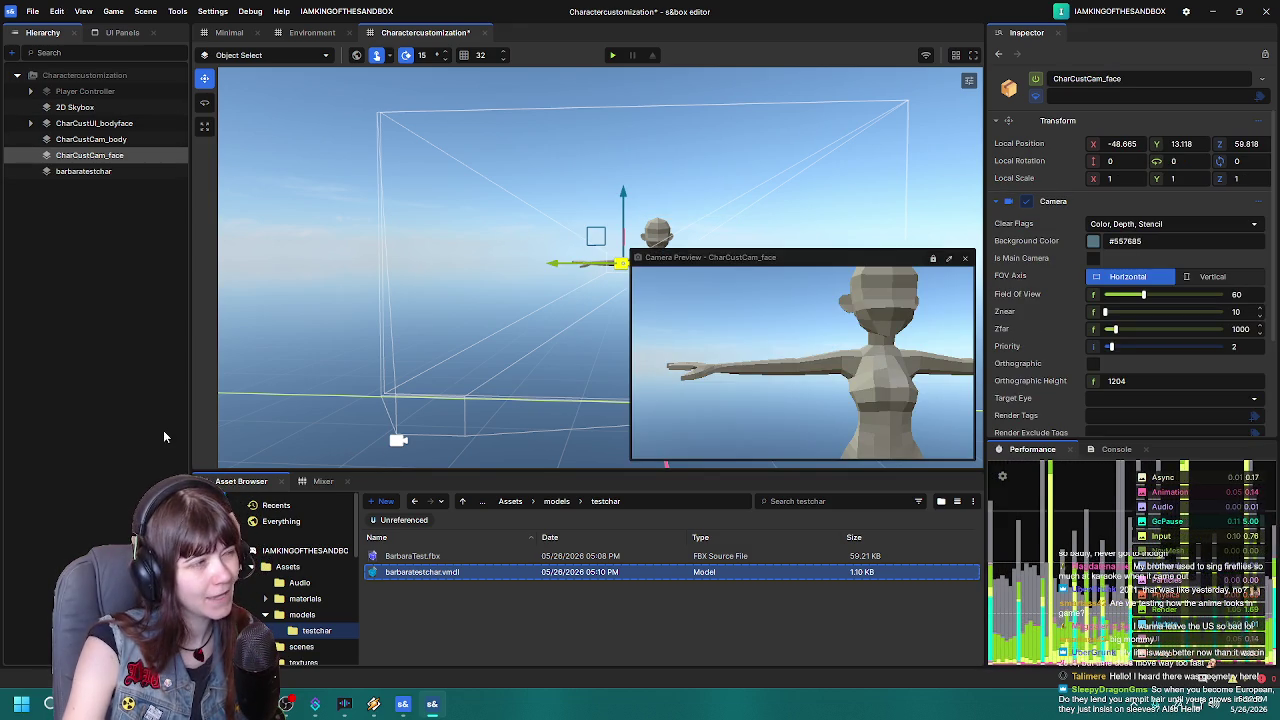
# Step: Set the model's scale to 0.35 on all axes and preview the face camera again
pyautogui.click(112, 174)
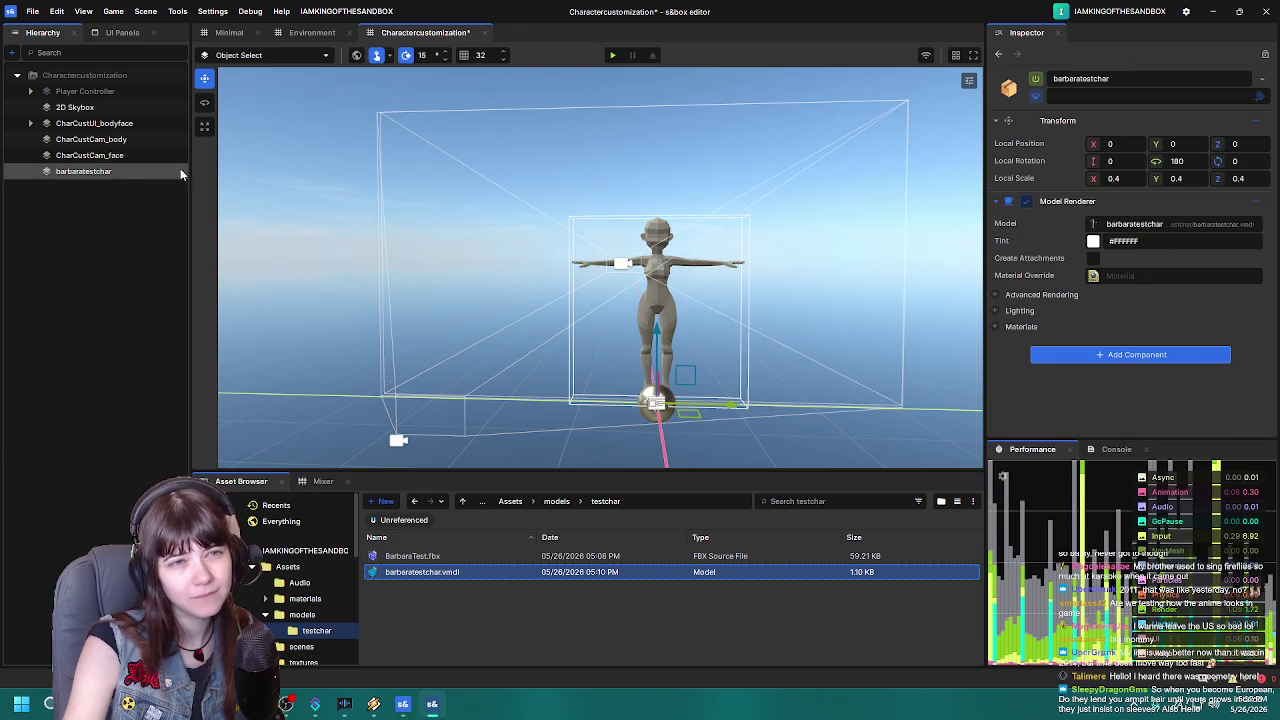
pyautogui.write('0.35')
pyautogui.press('Tab')
pyautogui.write('0.35')
pyautogui.press('Tab')
pyautogui.write('0.35')
pyautogui.press('Tab')
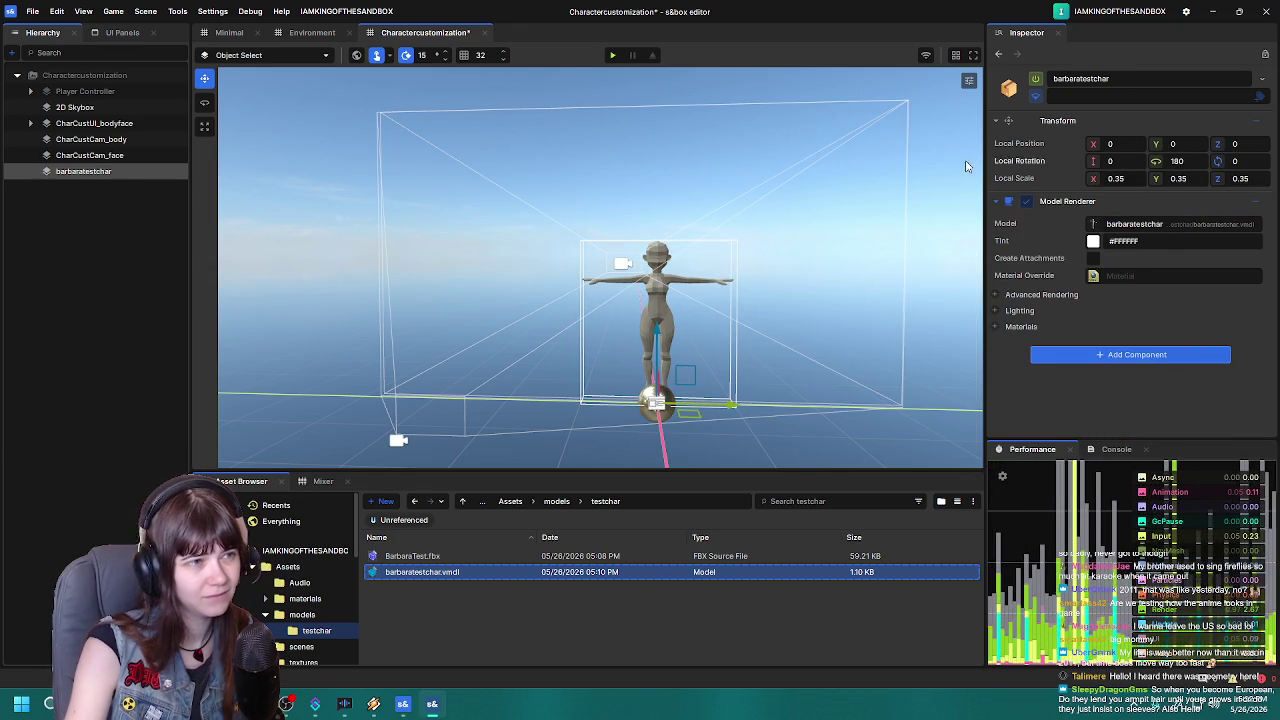
pyautogui.click(605, 267)
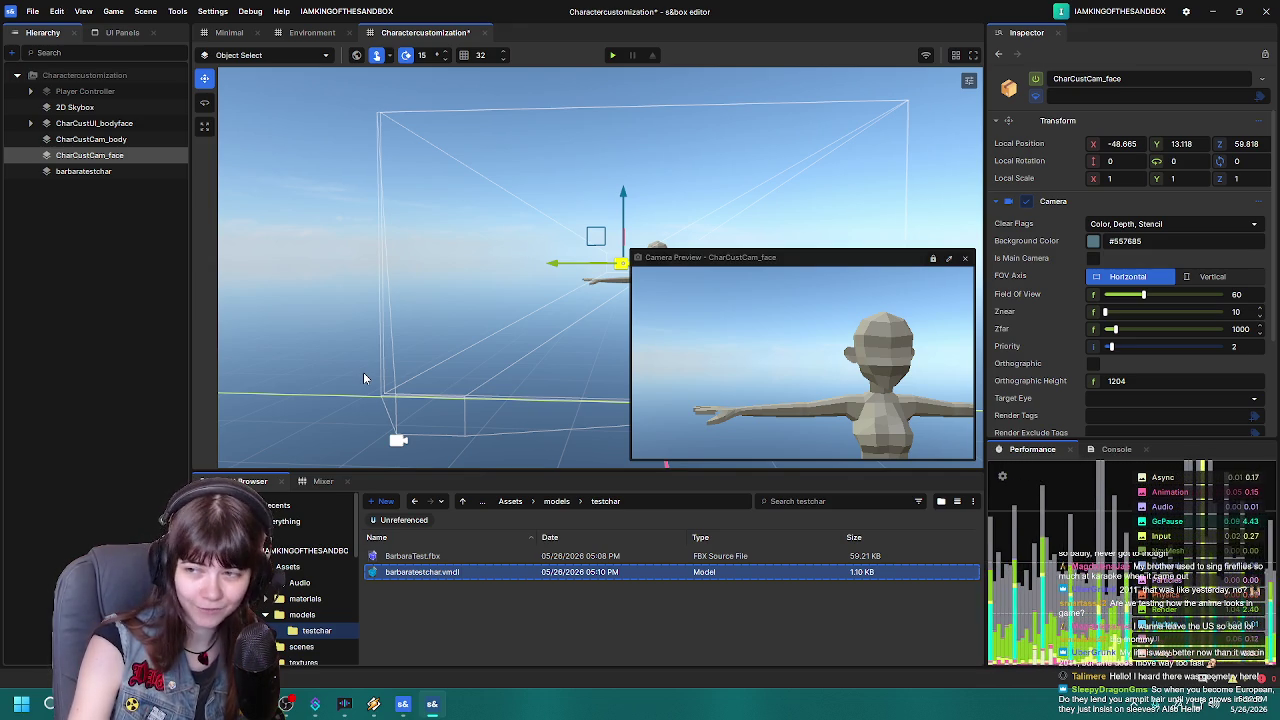
# Step: Save the scene and start play-testing the customization scene
pyautogui.moveTo(502, 269); pyautogui.dragTo(499, 305, button='right')
pyautogui.hotkey('ctrl', 's')
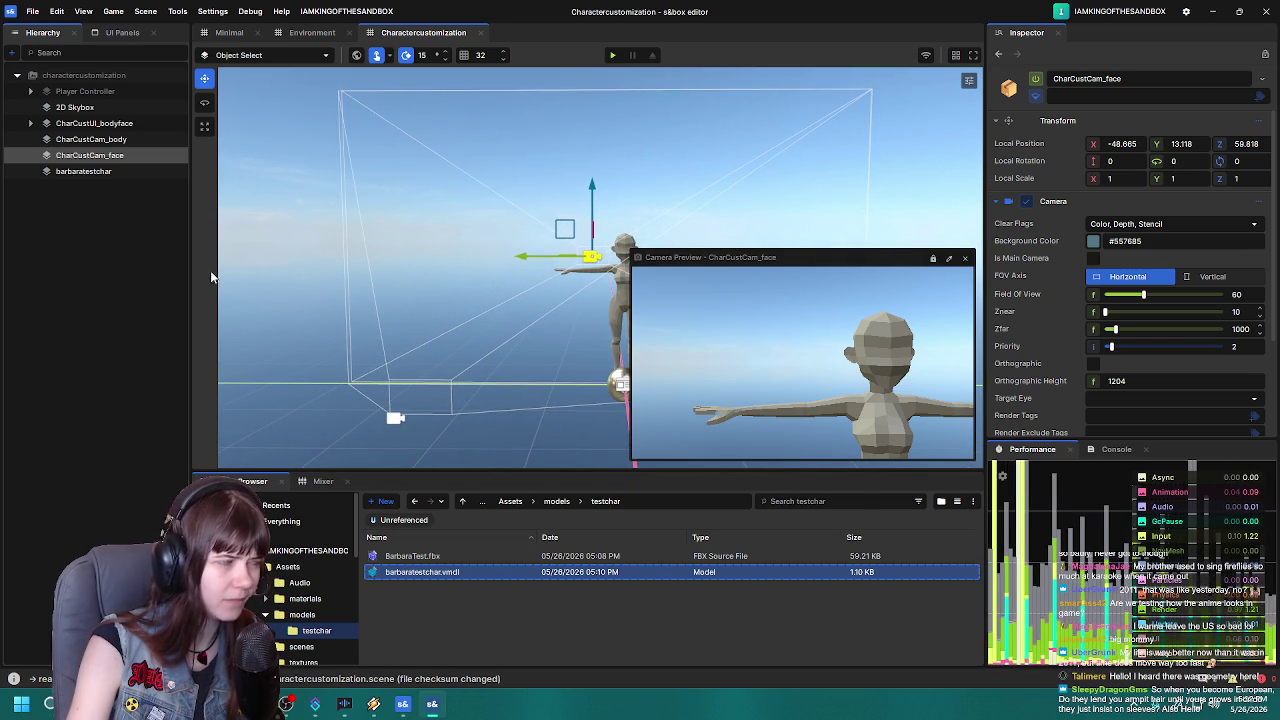
pyautogui.click(75, 287)
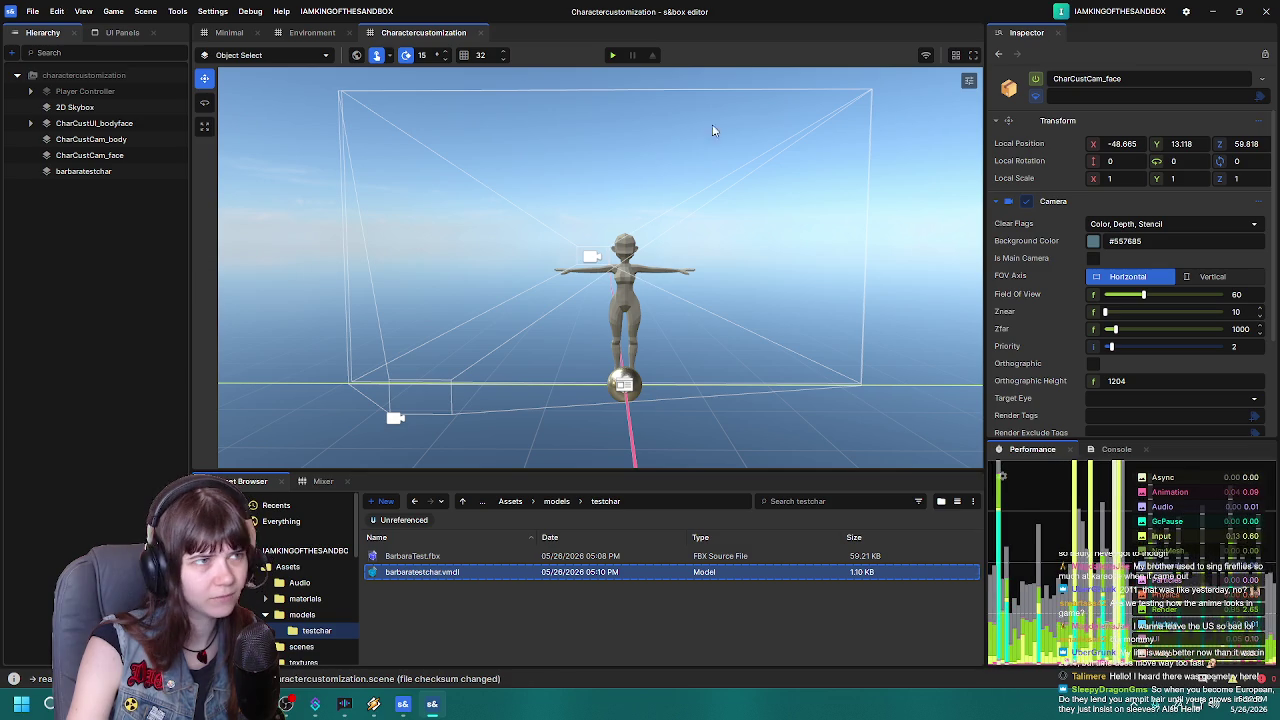
pyautogui.click(612, 55)
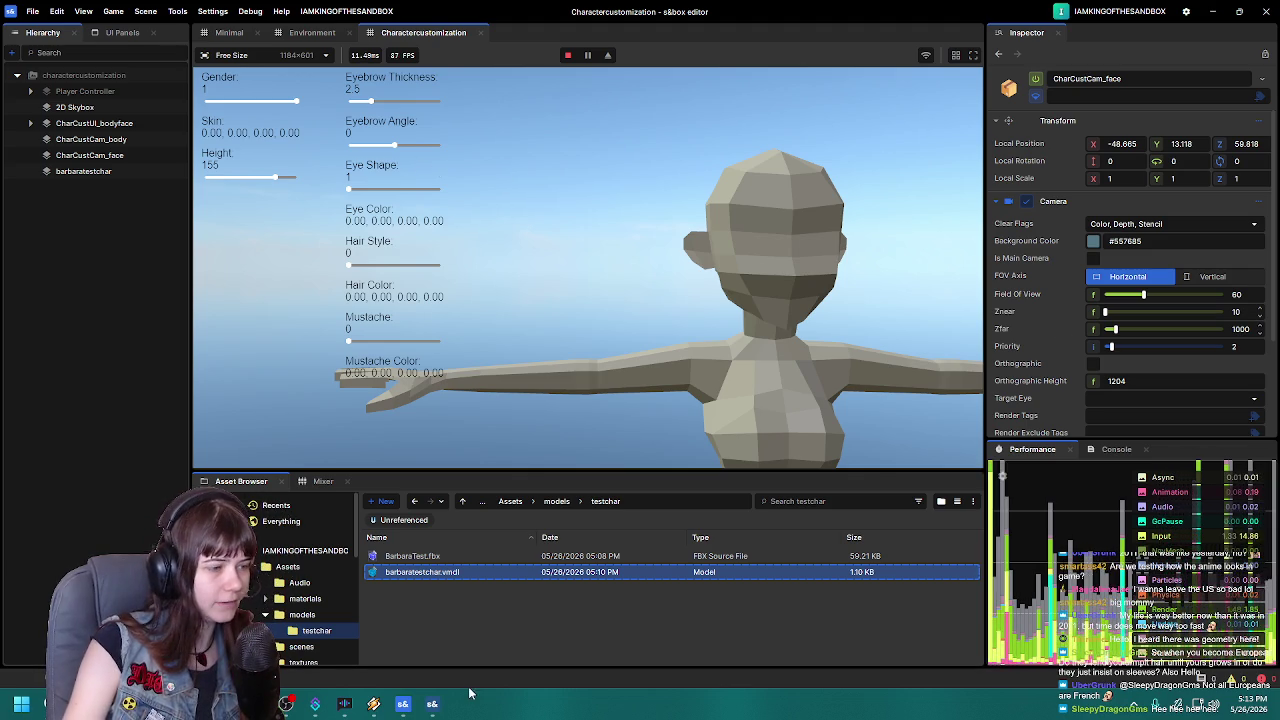
# Step: Switch from the running s&box scene back to Blender
pyautogui.hotkey('alt', 'Tab')
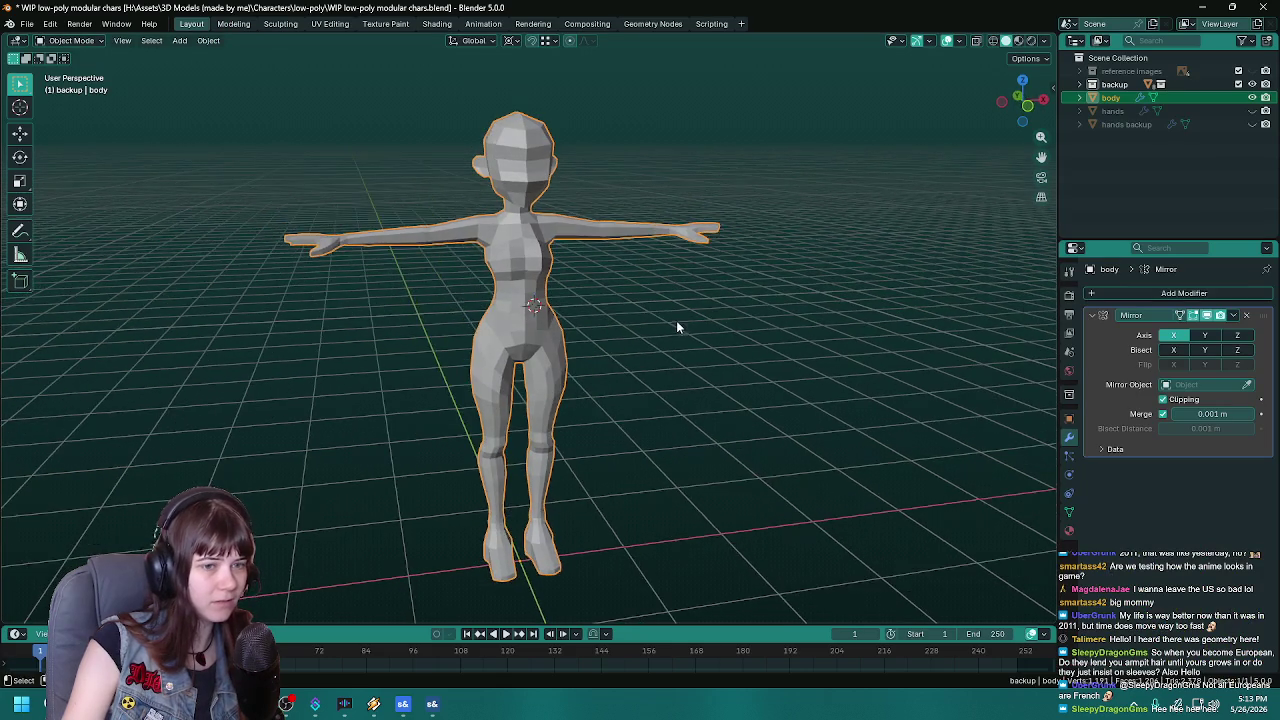
# Step: Save WIP low-poly modular chars.blend, stop s&box play mode, then return to Blender
pyautogui.hotkey('ctrl', 's')
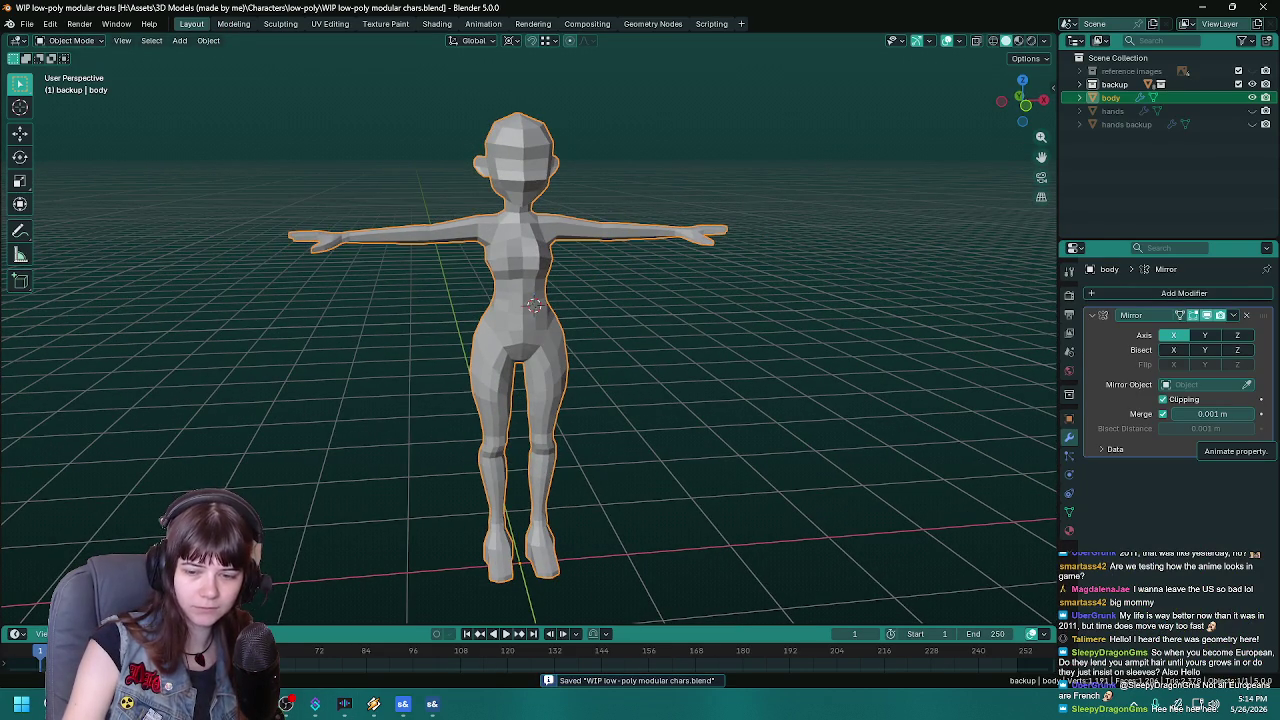
pyautogui.hotkey('alt', 'Tab')
pyautogui.click(566, 56)
pyautogui.moveTo(865, 333); pyautogui.dragTo(731, 277, button='right')
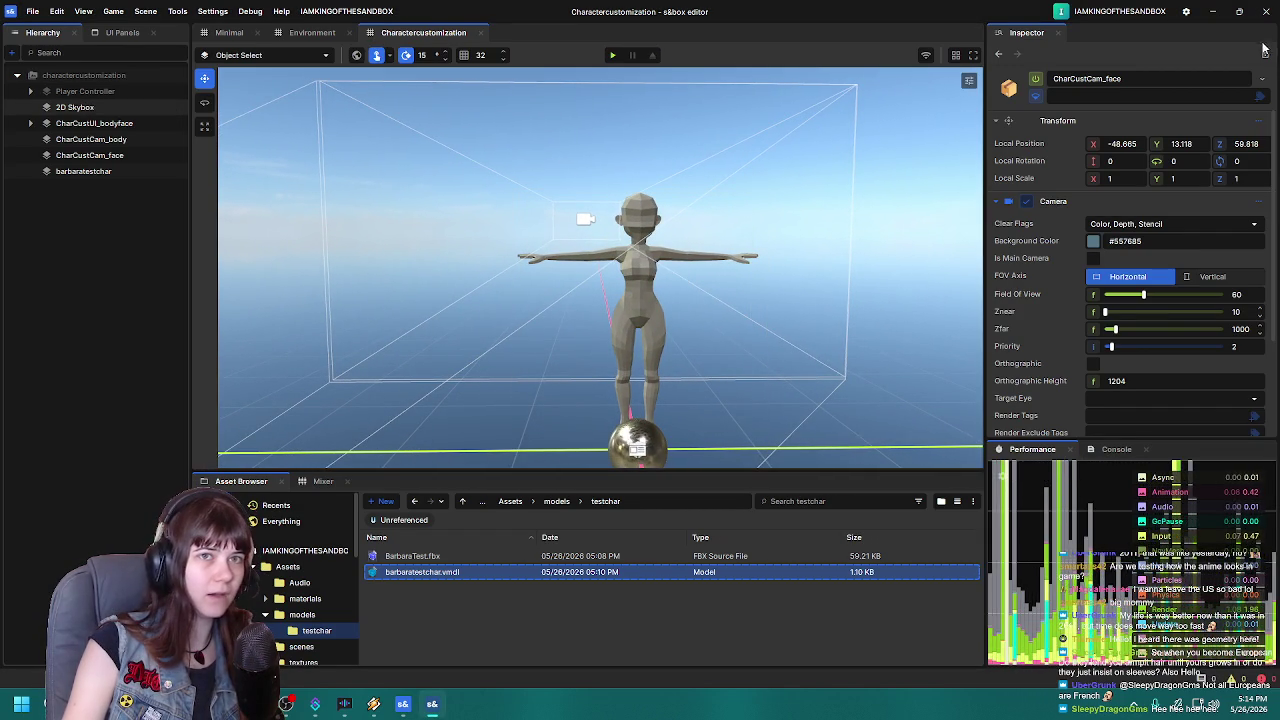
pyautogui.hotkey('alt', 'Tab')
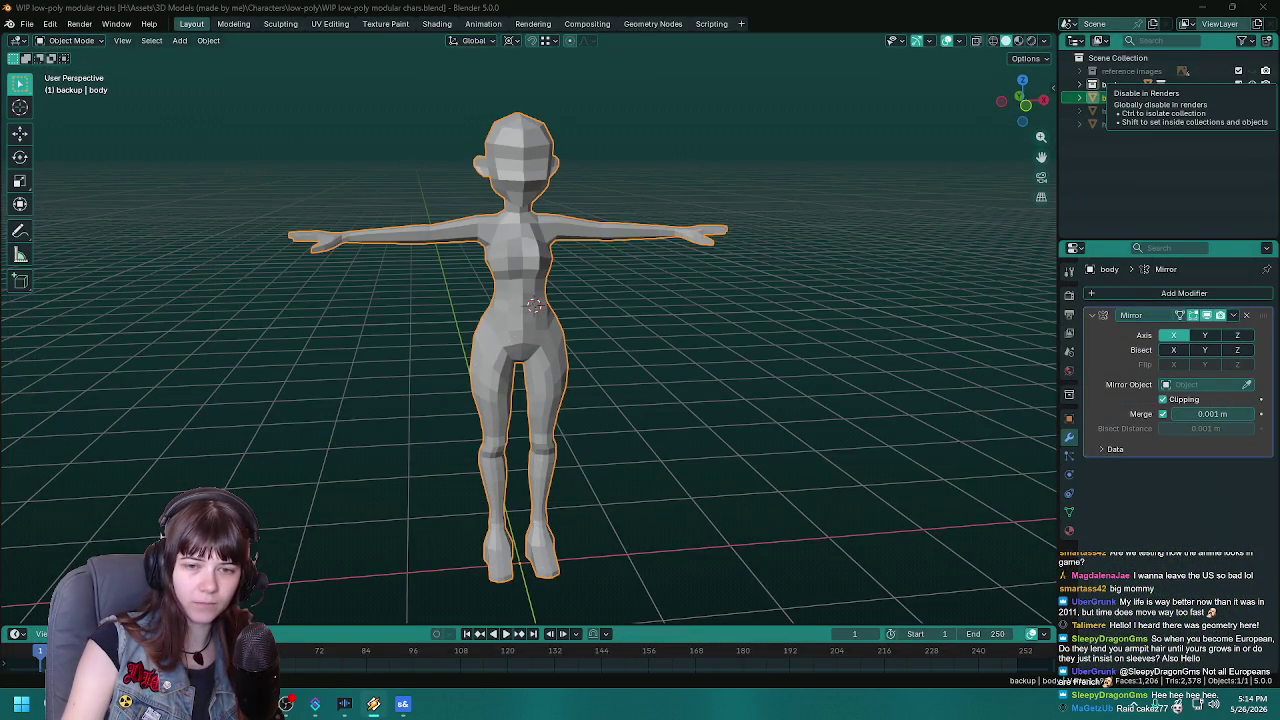